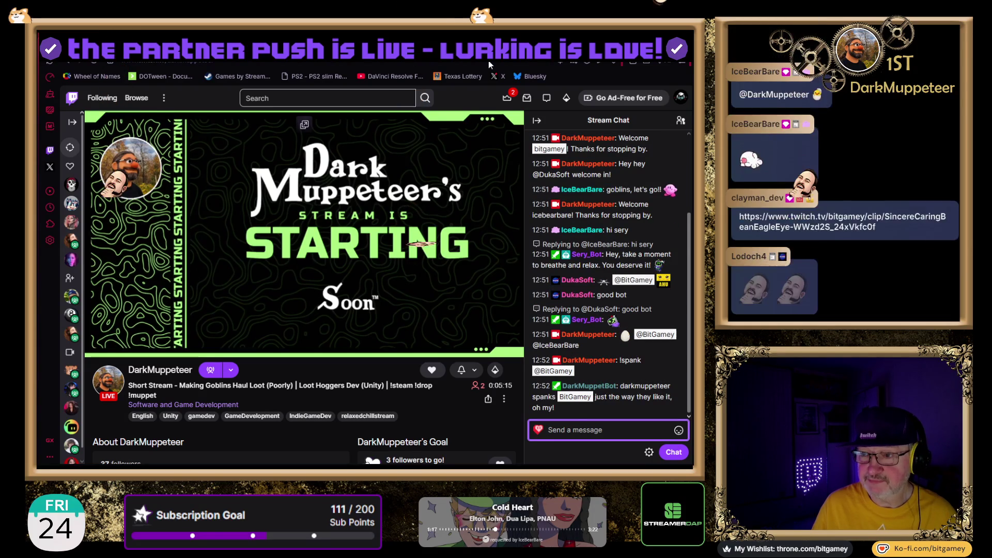
- Switch the stream to the Unity capture showing MS Advanced Camera Controller 2.9.8 in Package Manager
key(ctrl+Tab)
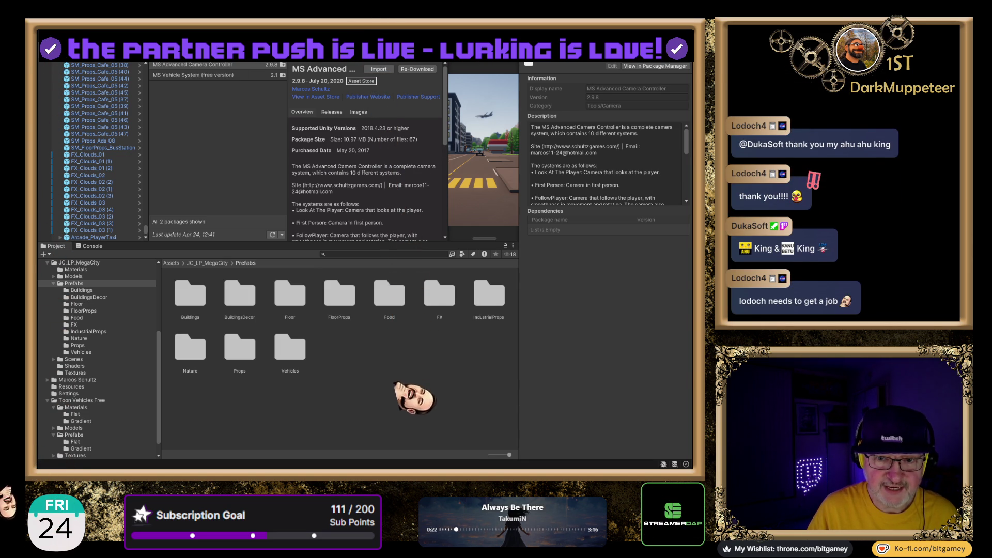
- Close the package window and view the PDF in Marcos Schultz/MSAdvancedCameraController/Documentation
click(124, 370)
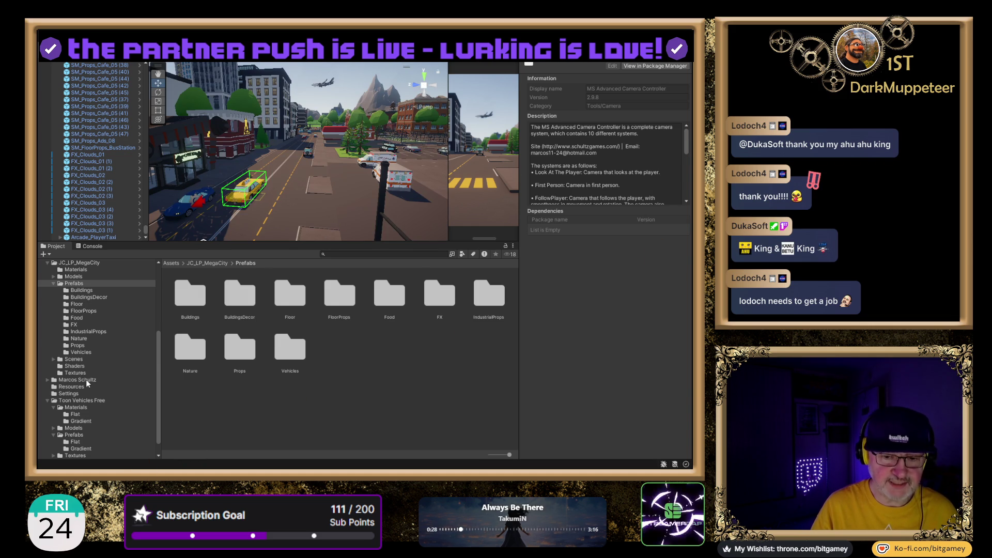
click(86, 380)
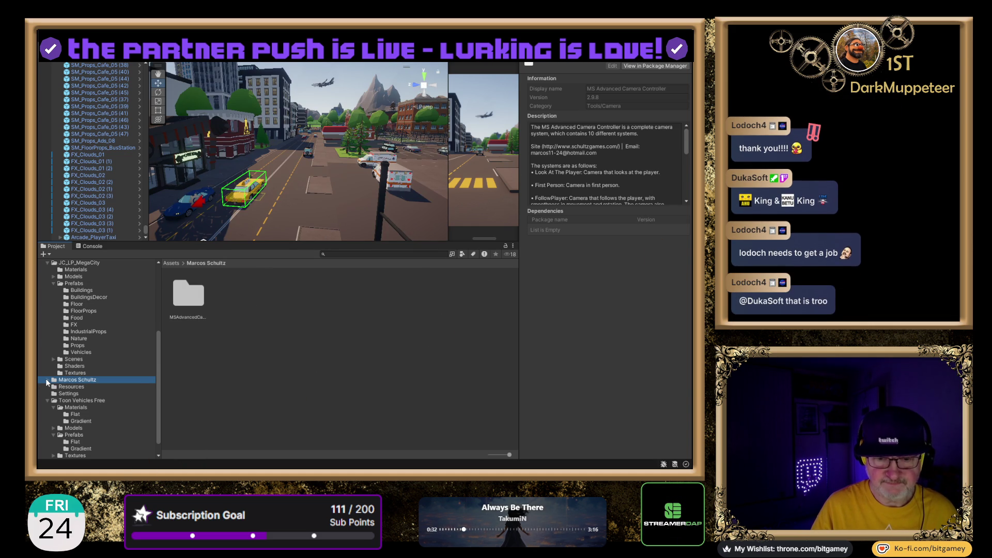
click(47, 380)
click(107, 389)
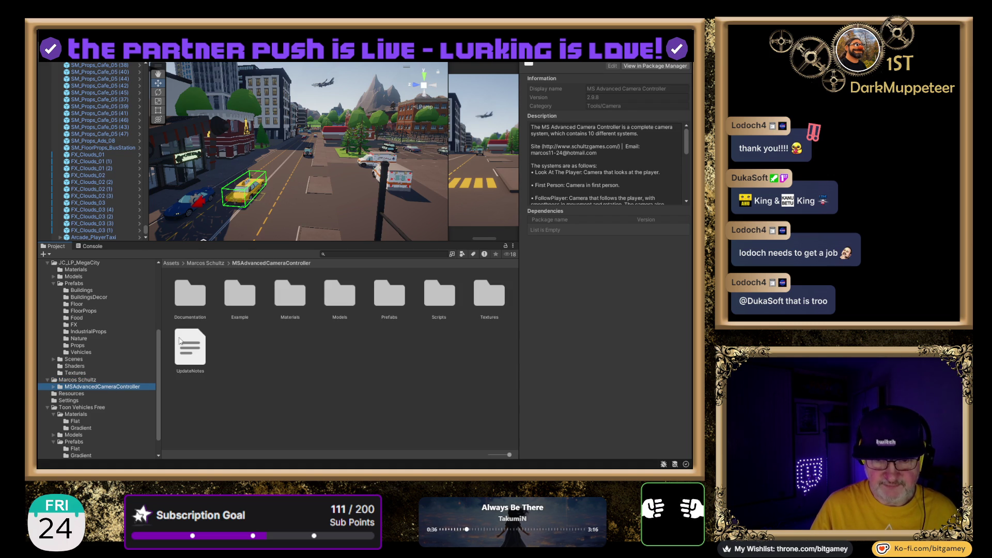
click(53, 387)
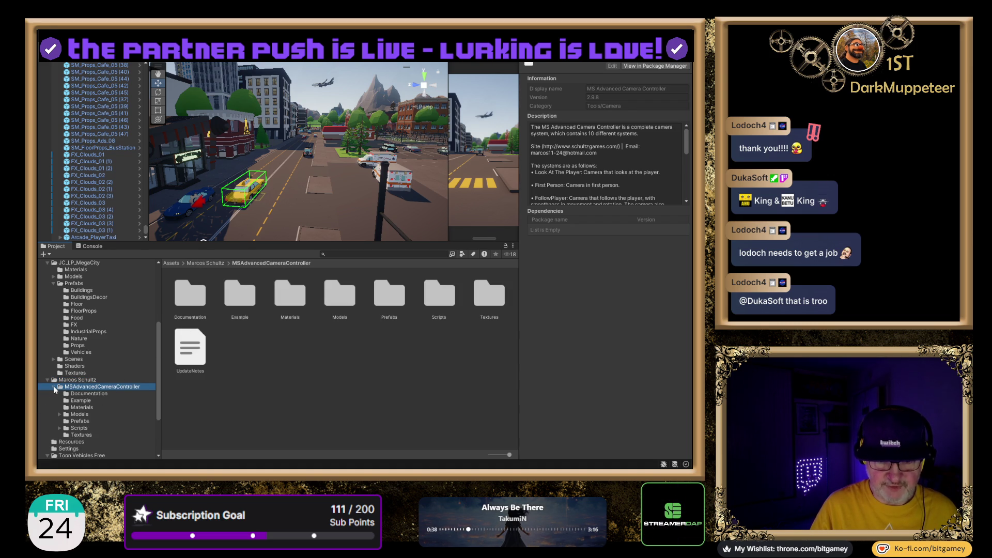
click(81, 395)
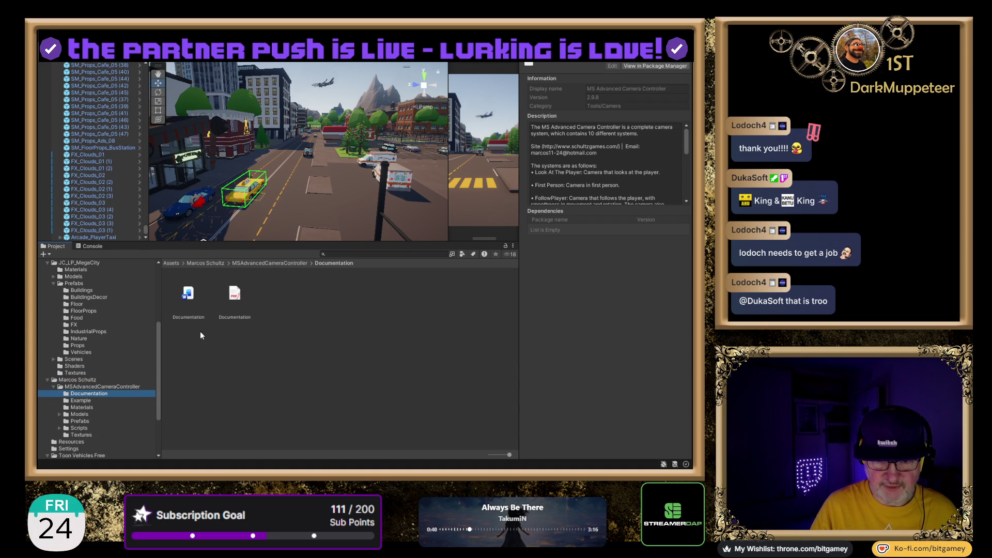
click(235, 293)
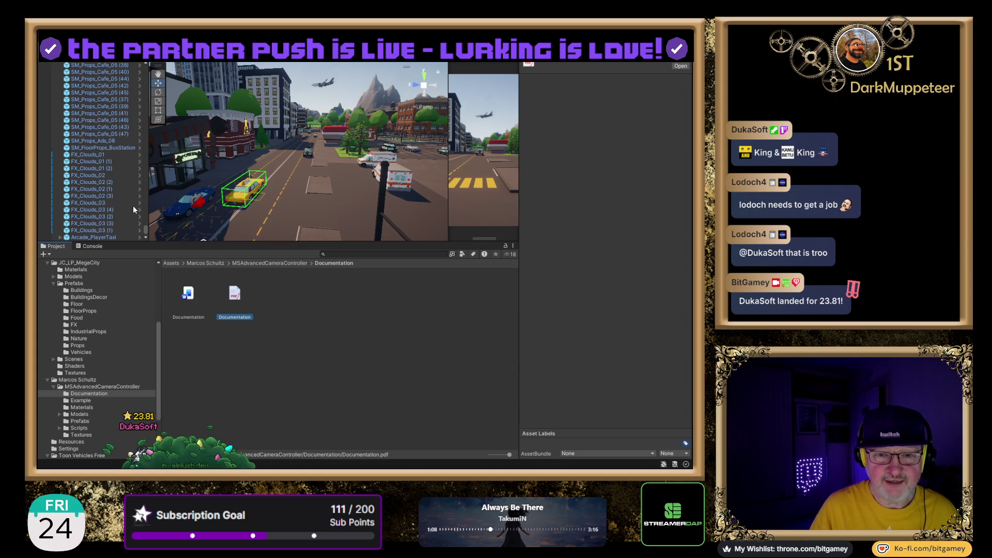
- Drag the Project panel splitter down to enlarge the Scene view and Hierarchy
click(145, 235)
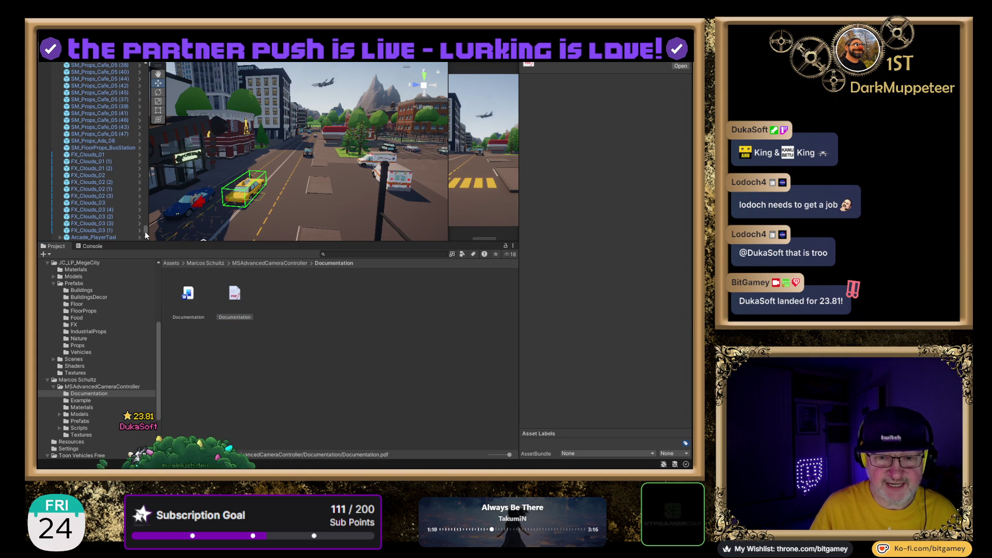
click(145, 249)
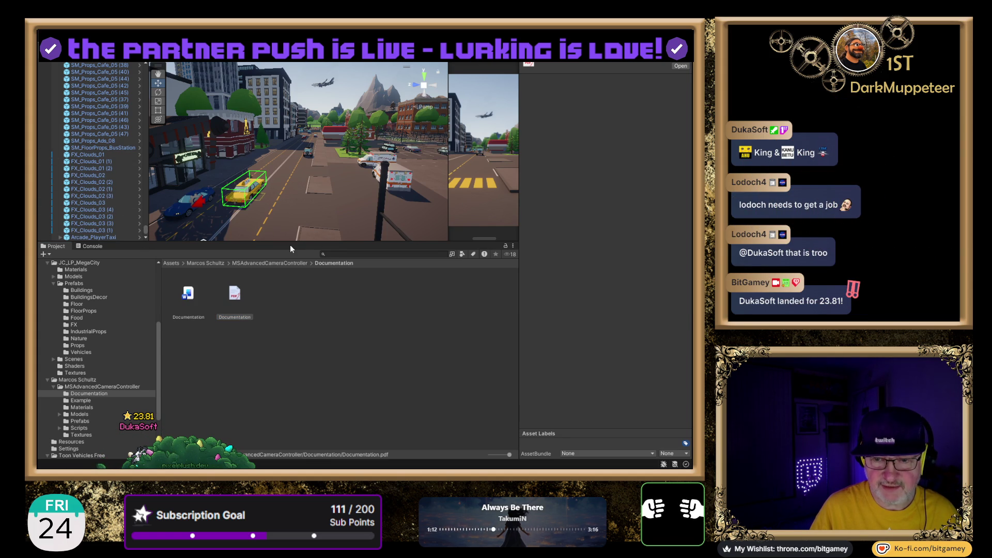
drag(290, 243, 290, 398)
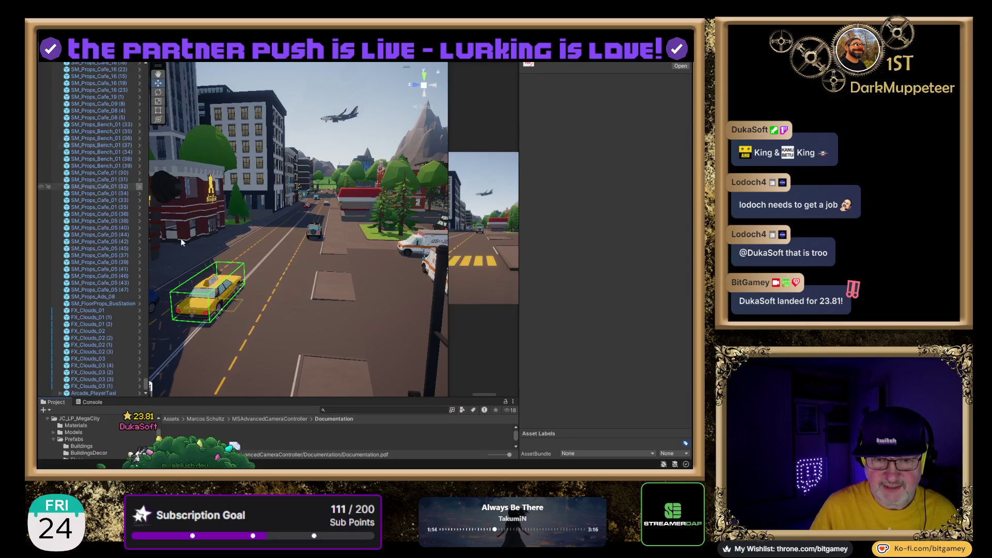
- Create an Environment parent for PostProcessing with Ctrl+Shift+G, then drag PostProcessing back out
scroll(96, 109, down, 10)
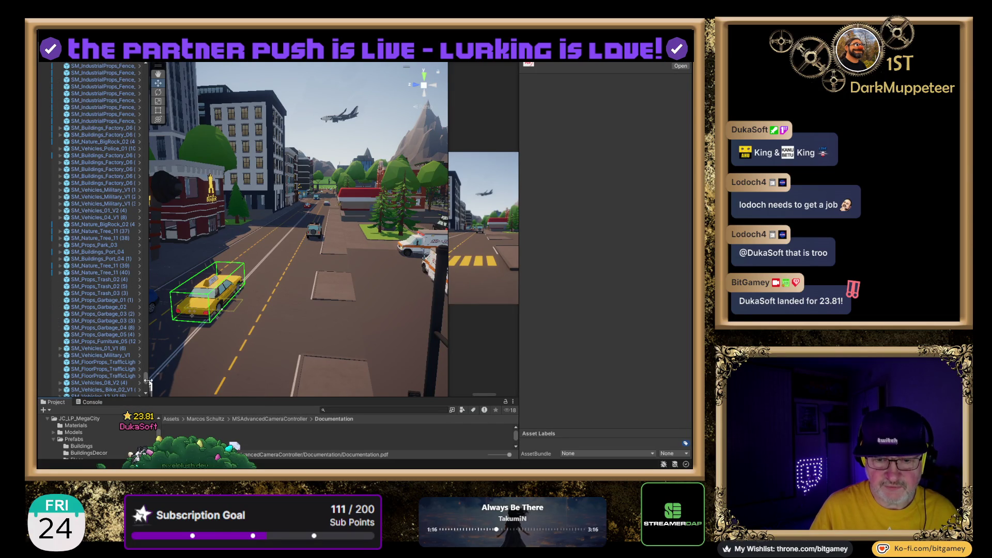
drag(146, 383, 149, 64)
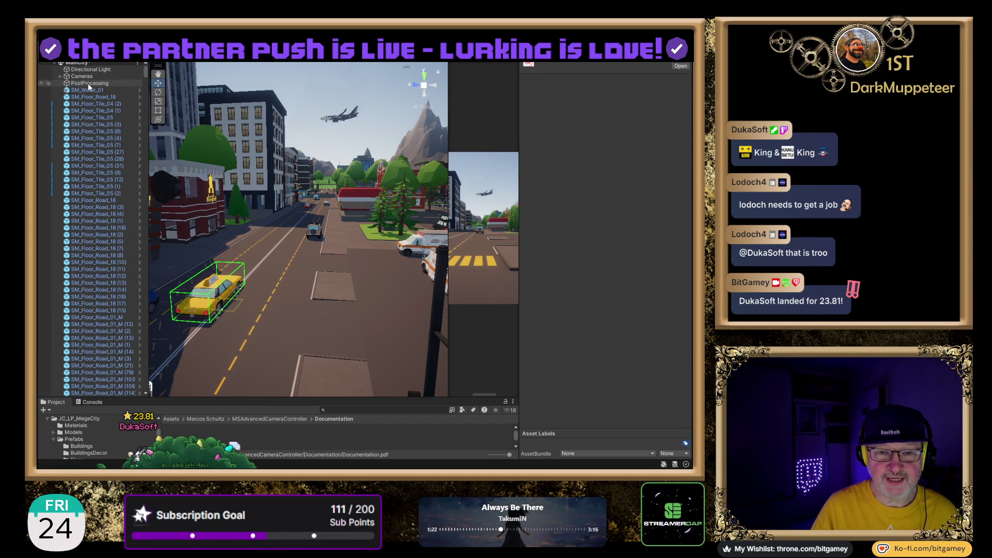
click(118, 84)
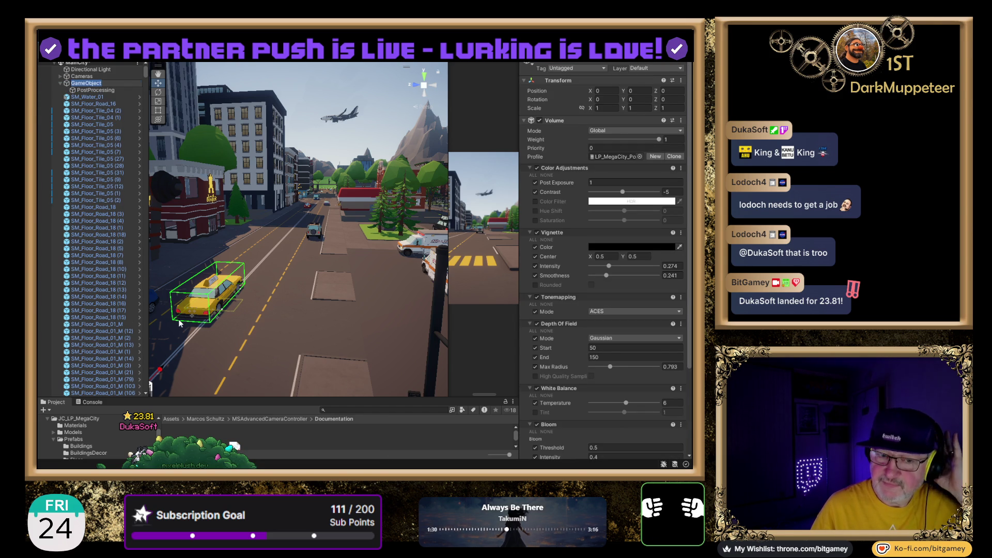
key(ctrl+shift+g)
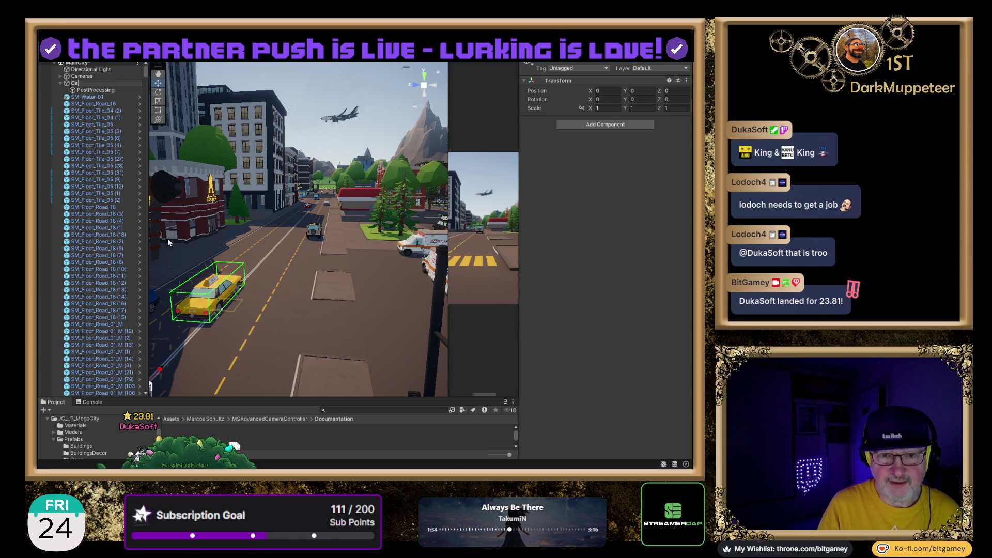
text(Environ)
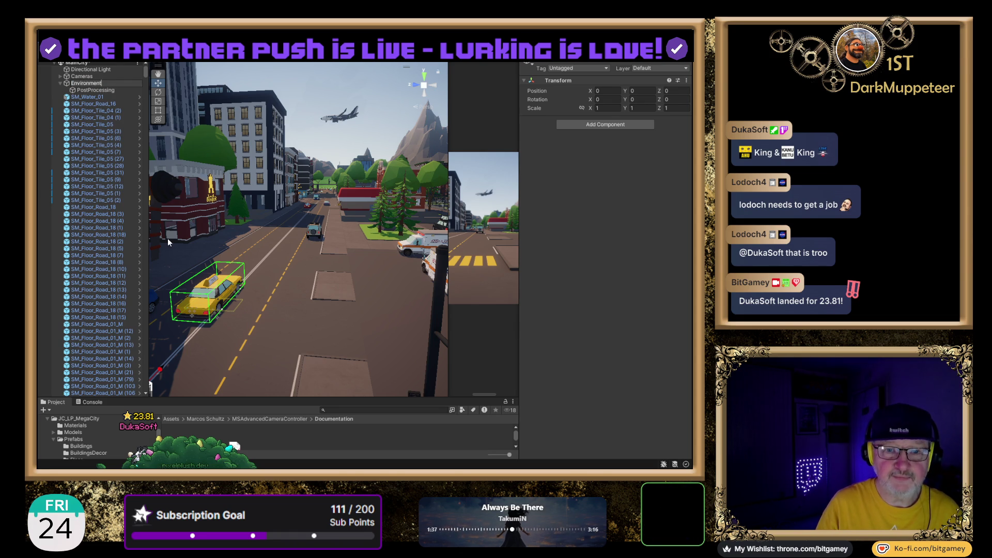
text(ment)
key(Return)
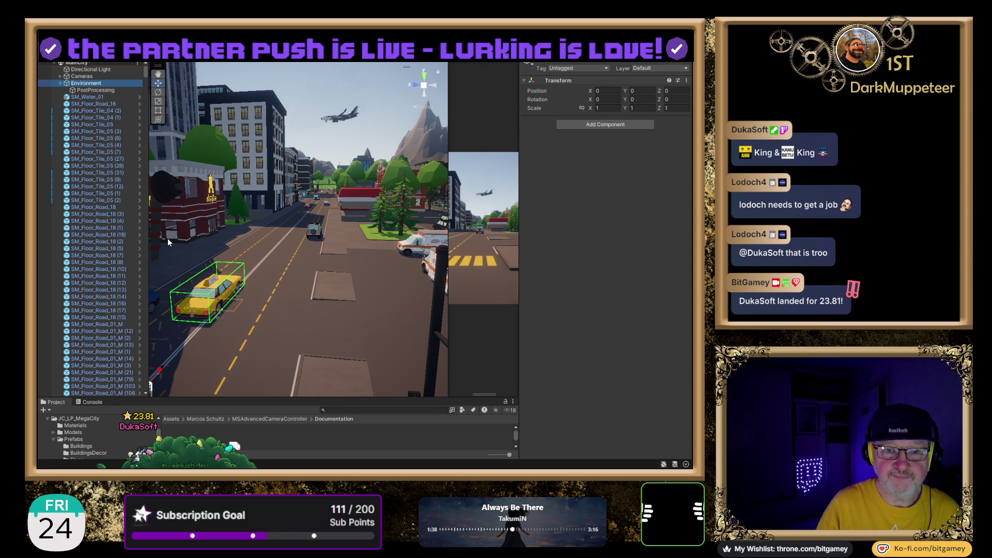
drag(89, 91, 82, 82)
- Move the city props from SM_Water_01 through FX_Clouds_03 (1) into Environment
click(87, 97)
drag(145, 72, 144, 398)
shift+click(107, 381)
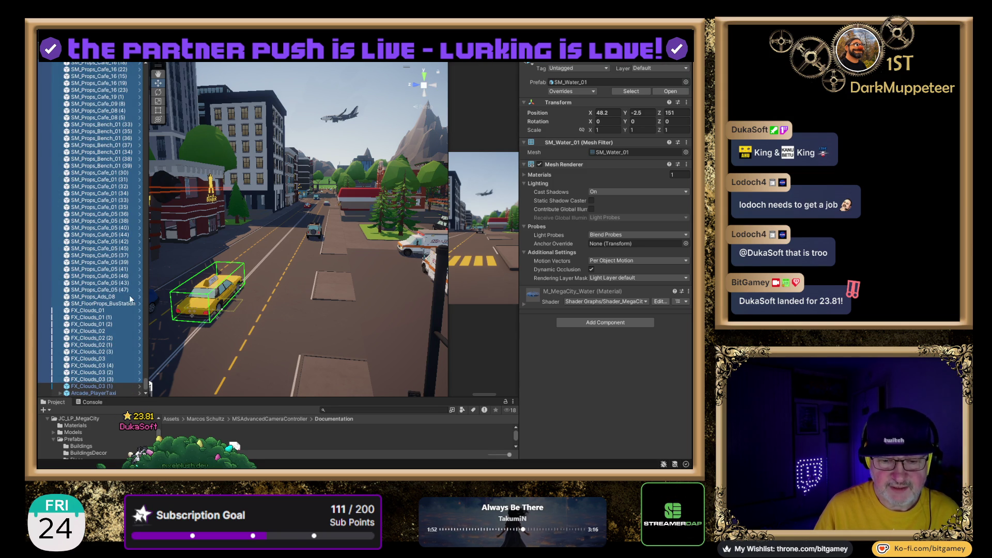
shift+click(98, 386)
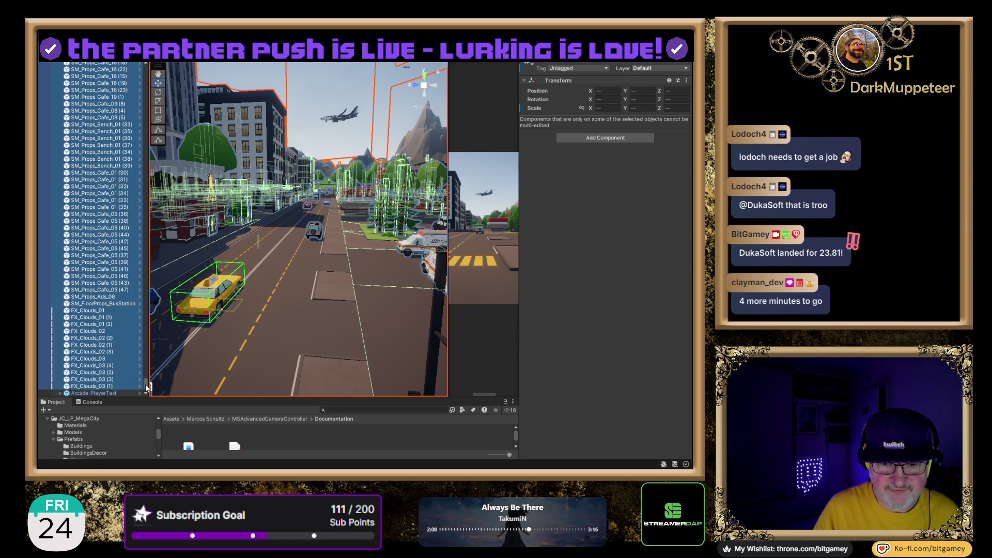
drag(148, 387, 151, 63)
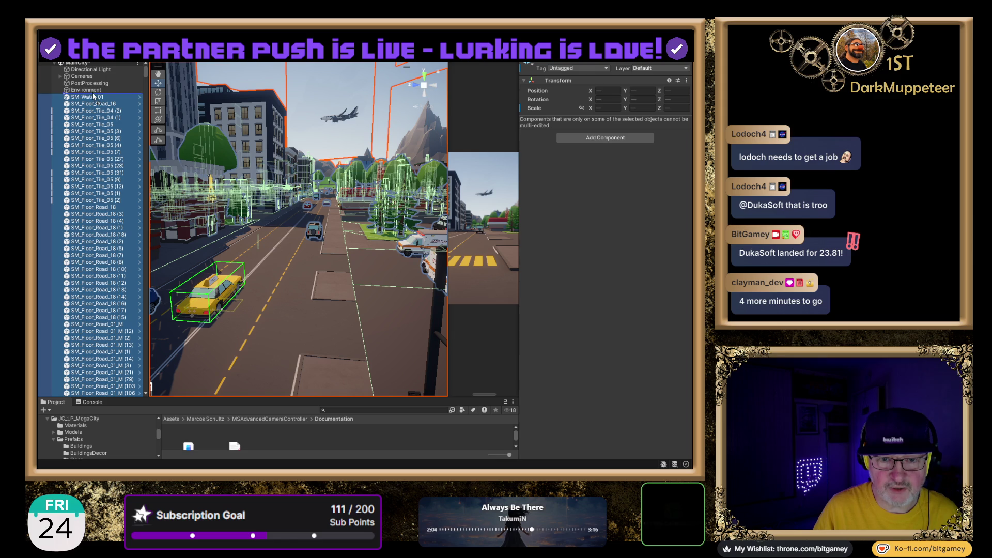
drag(98, 91, 93, 94)
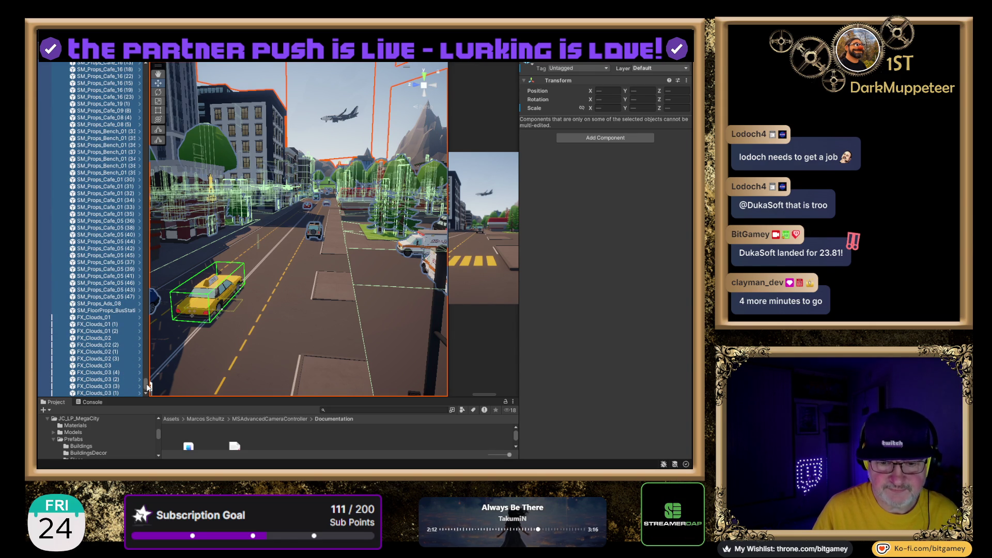
- Collapse the Environment group, briefly inspect Arcade_PlayerTaxi, and clear the selection
drag(148, 386, 150, 129)
drag(146, 69, 146, 78)
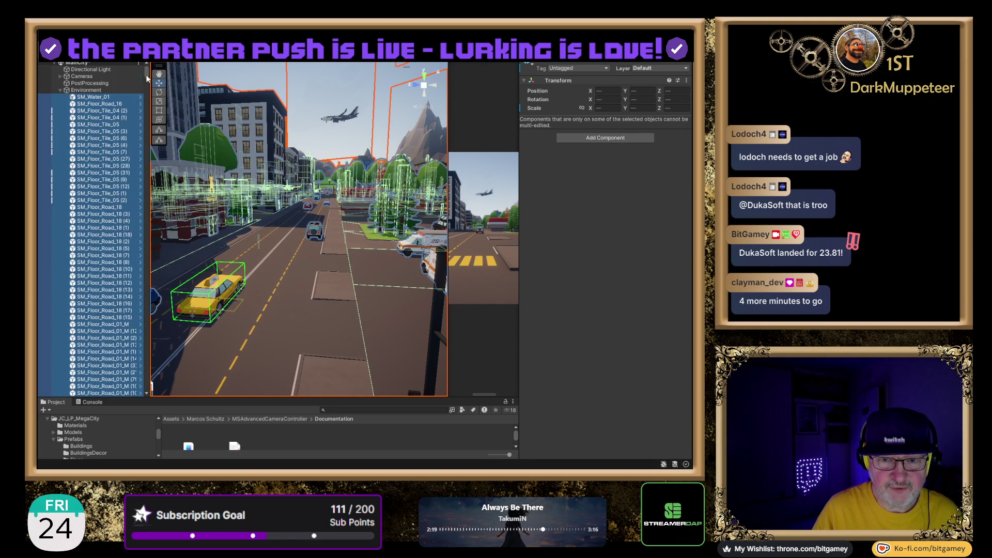
click(60, 89)
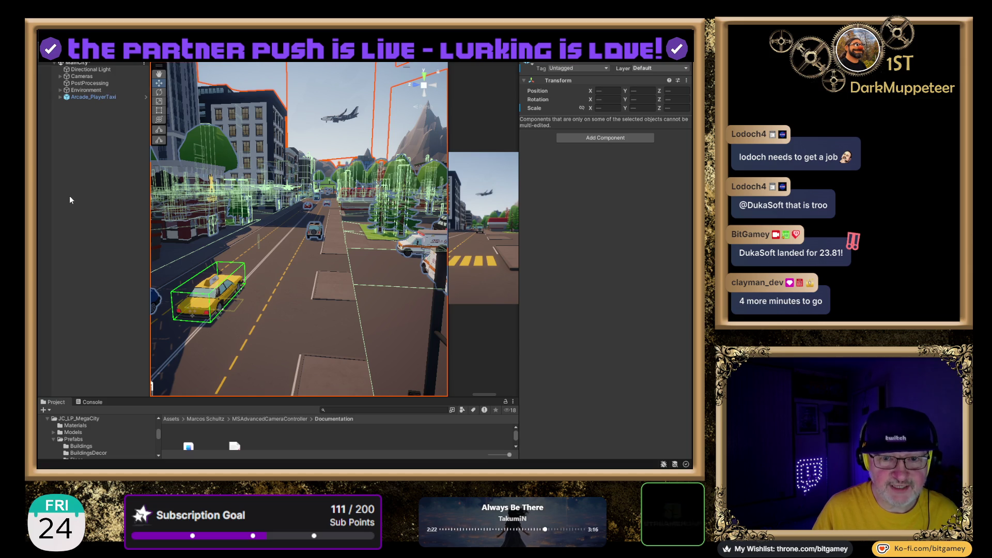
click(89, 171)
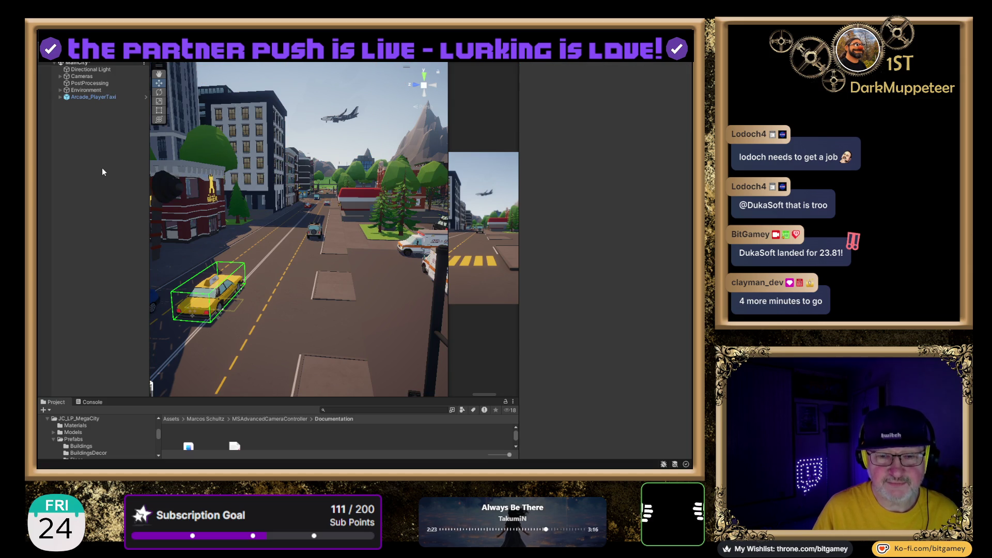
click(83, 98)
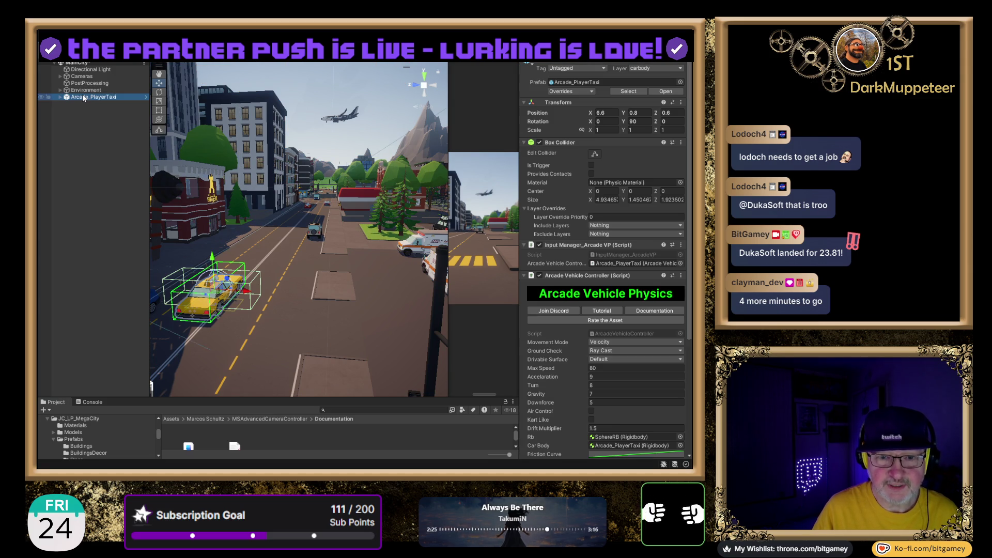
click(95, 144)
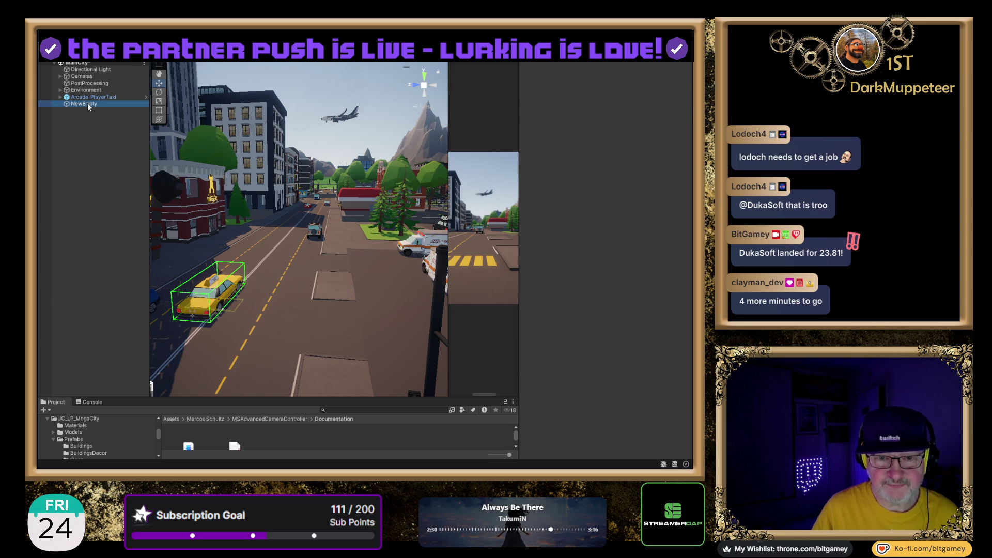
- Add an empty object named CameraController, widen the Game view, and expand the Cameras group
click(88, 104)
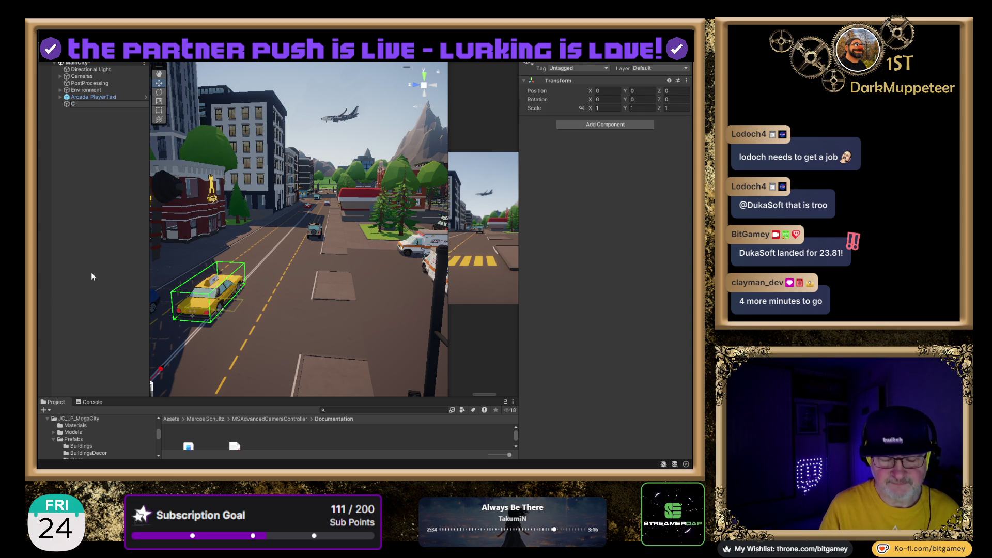
text(CameraController)
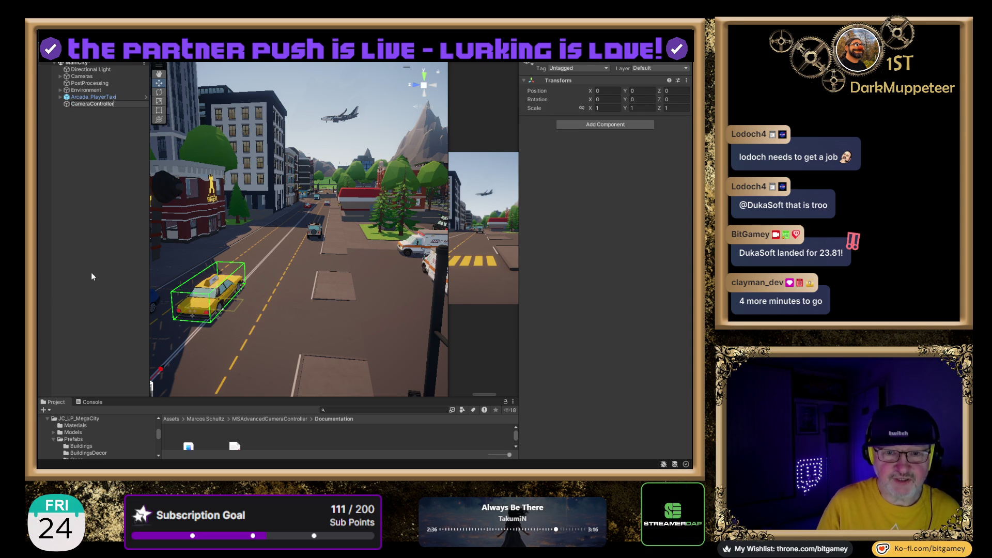
key(Return)
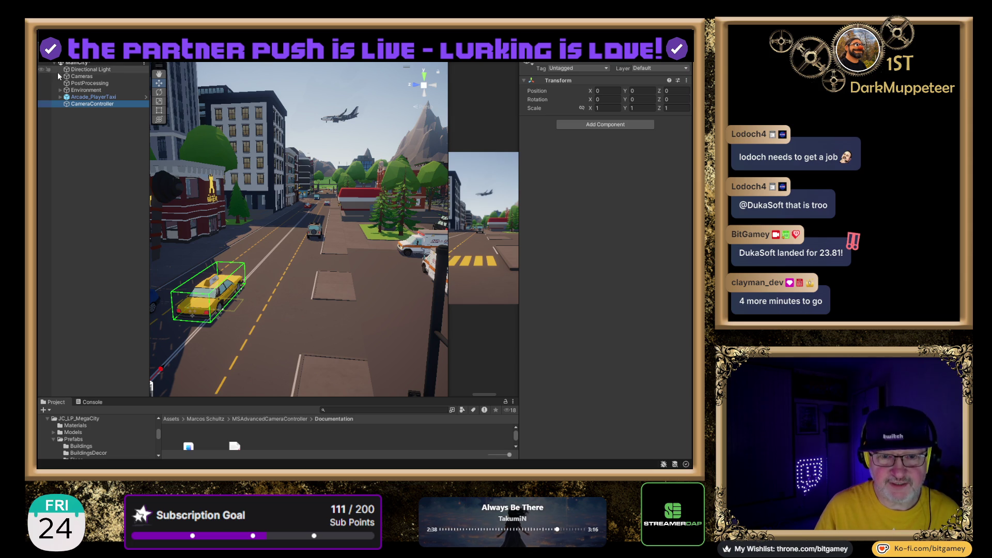
click(58, 76)
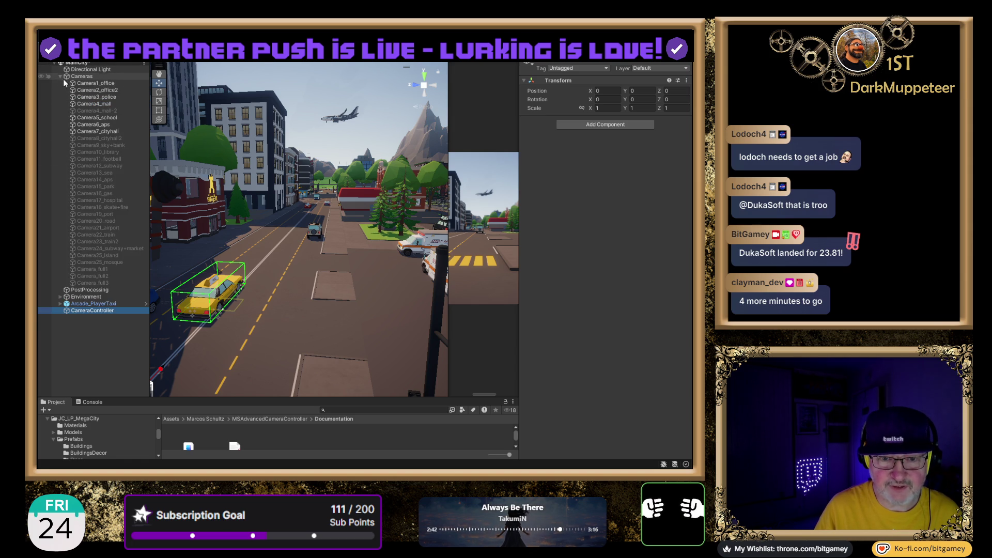
click(58, 77)
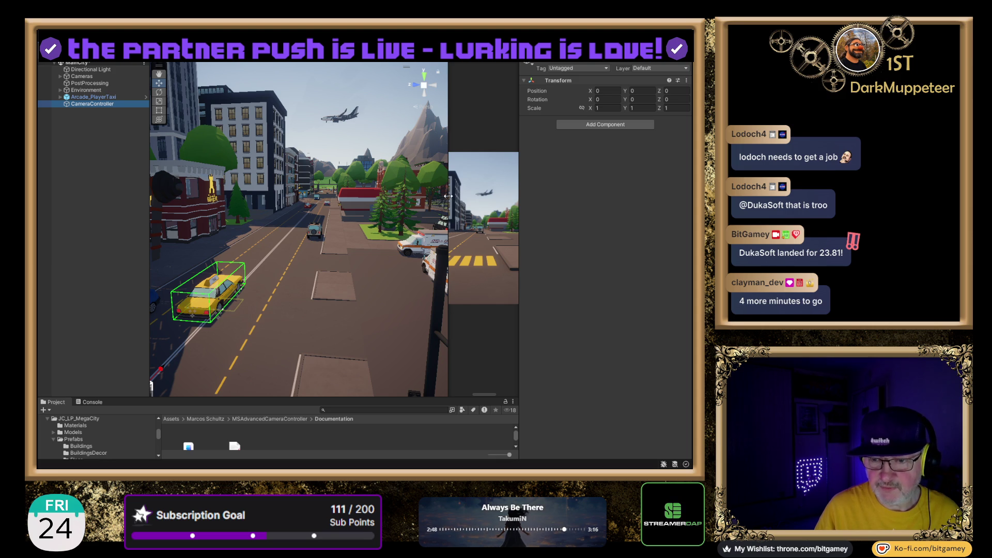
mouse_move(448, 196)
mouse_down()
mouse_move(328, 222)
mouse_move(285, 250)
mouse_up()
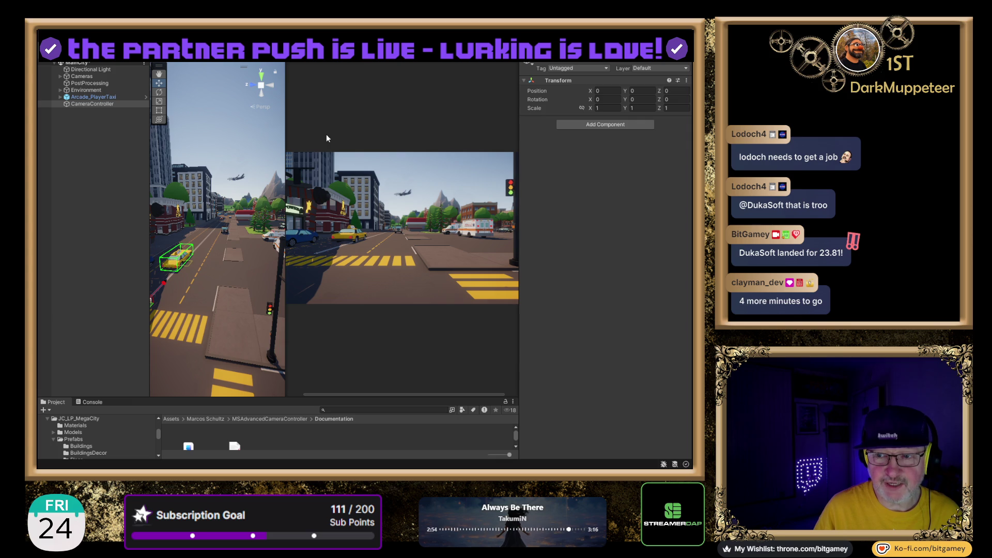
click(60, 76)
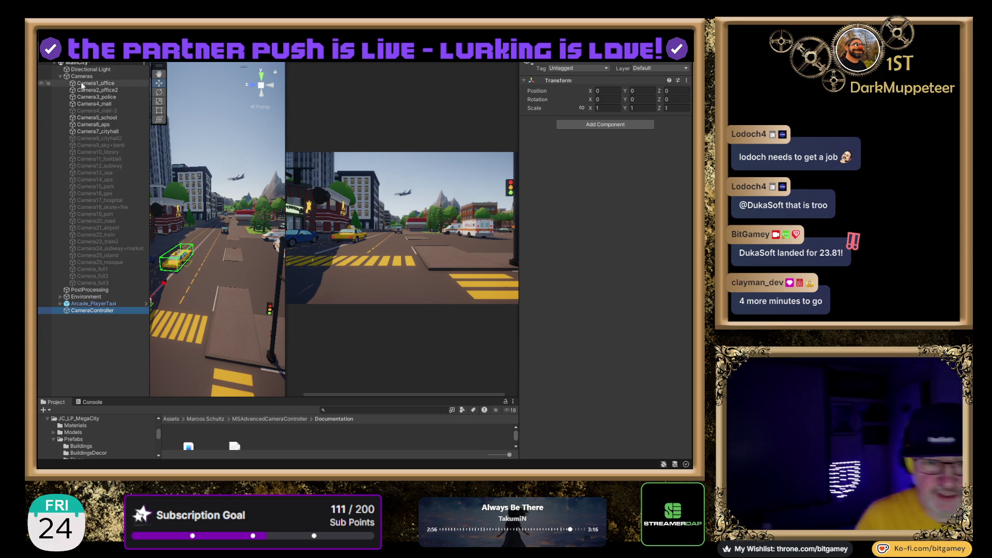
- Inspect Camera1_office, Camera3_police and Camera2_office2, toggling Camera1_office off and on
click(107, 84)
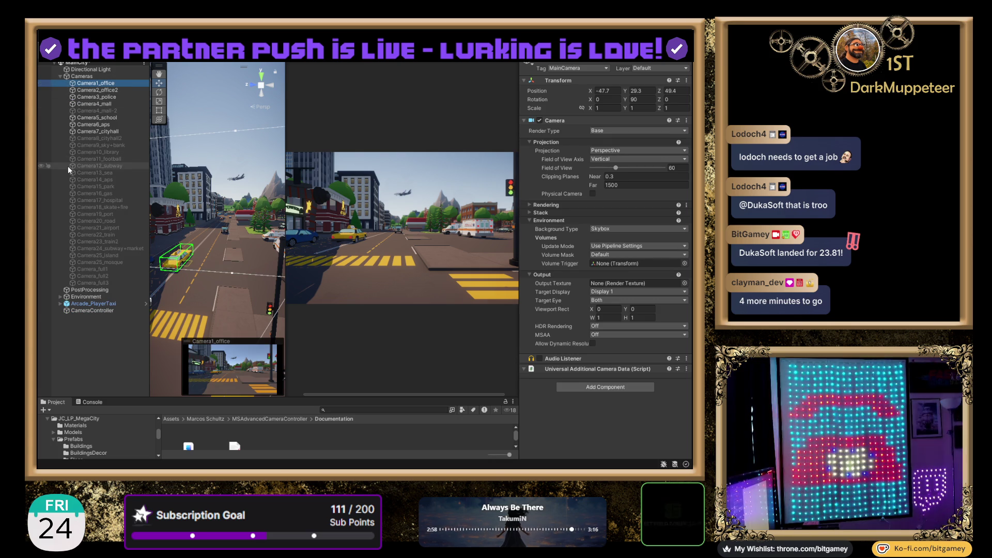
key(Down)
key(Down)
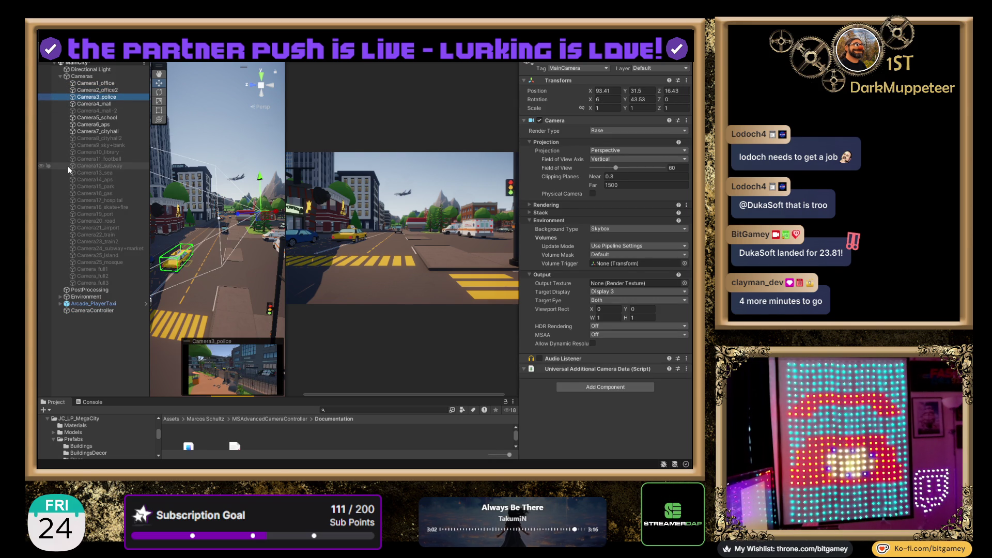
key(Up)
key(Up)
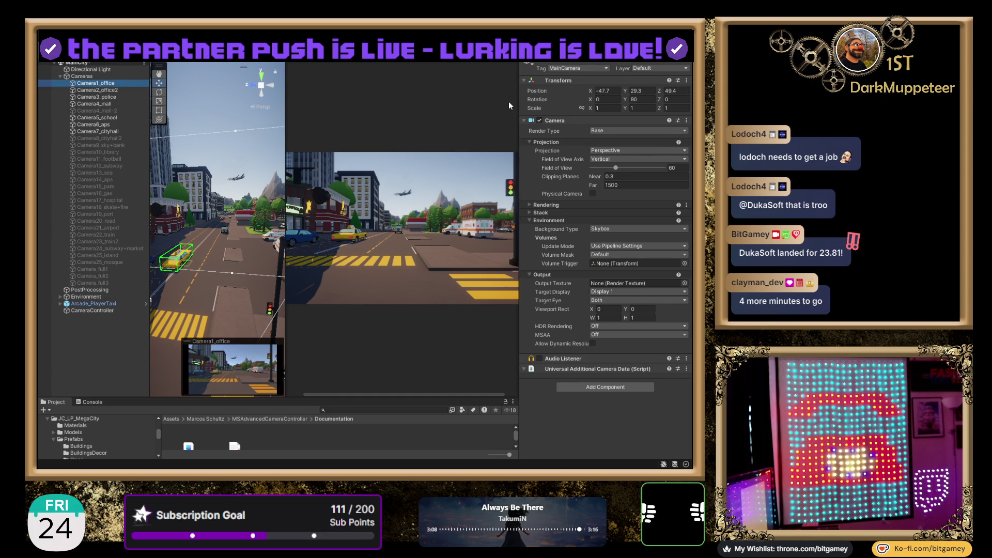
click(540, 61)
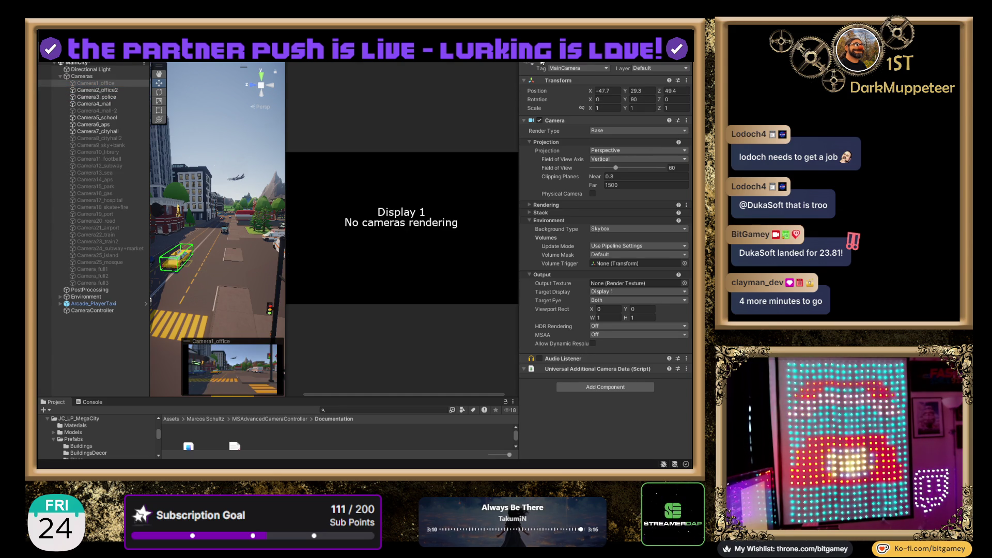
click(540, 61)
- Disable cameras Camera2_office2 through Camera7_cityhall
click(101, 90)
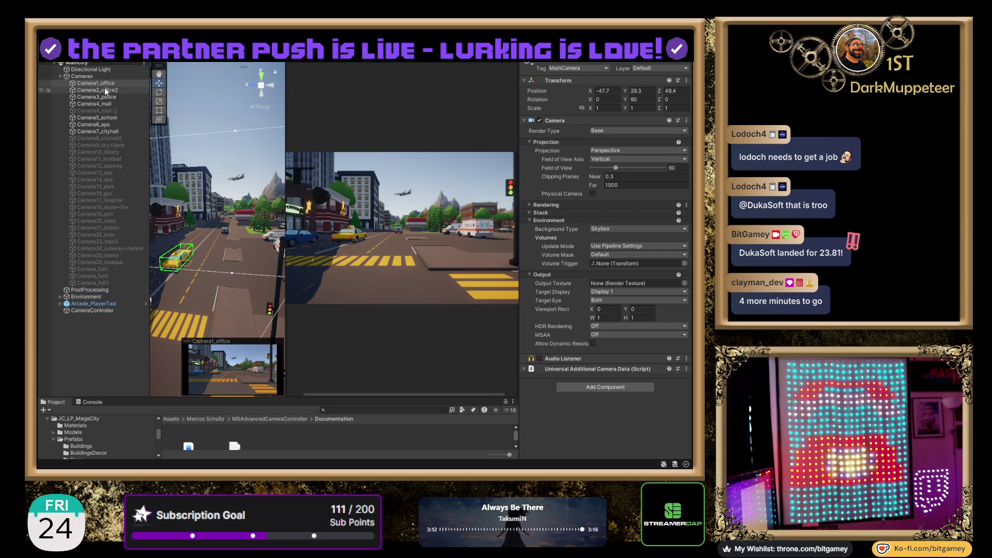
shift+click(107, 104)
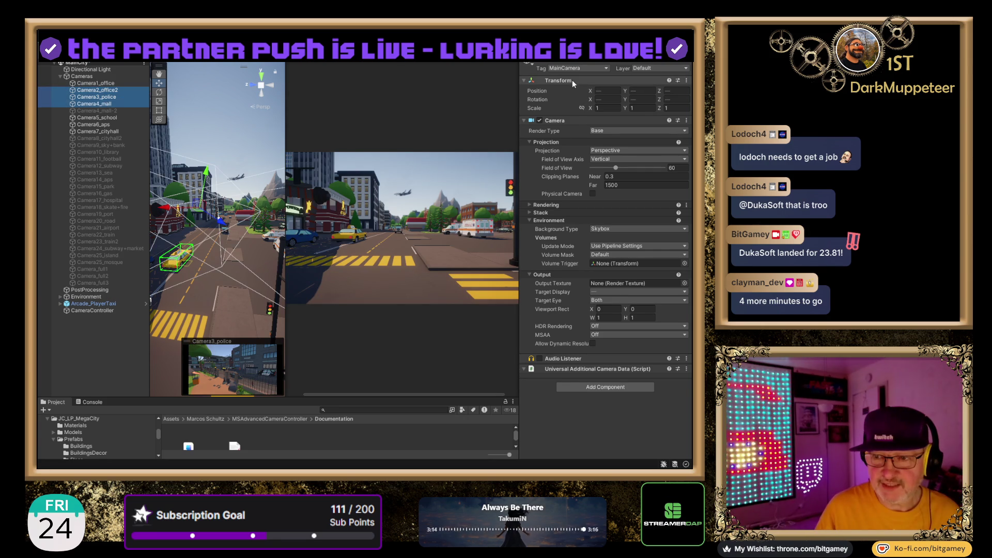
click(540, 61)
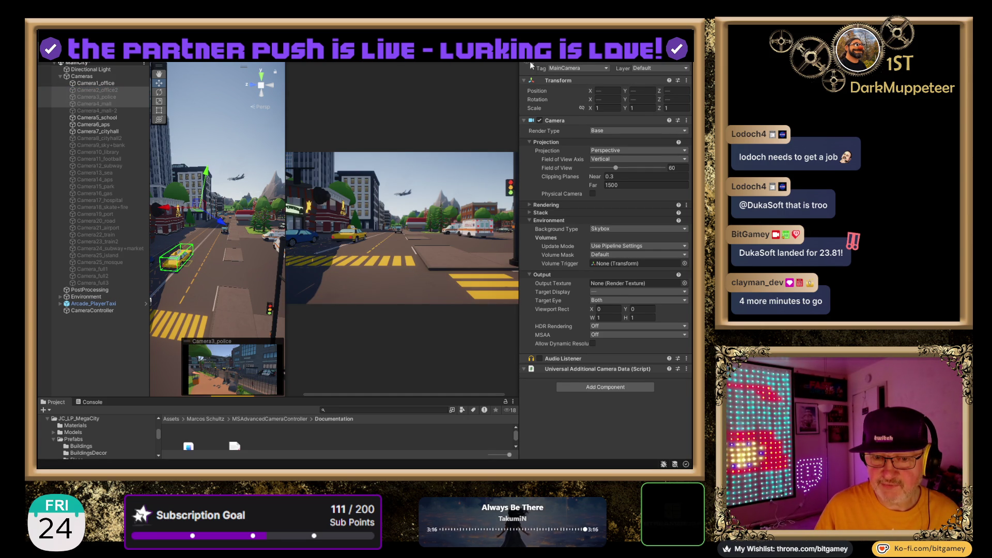
click(104, 118)
shift+click(103, 131)
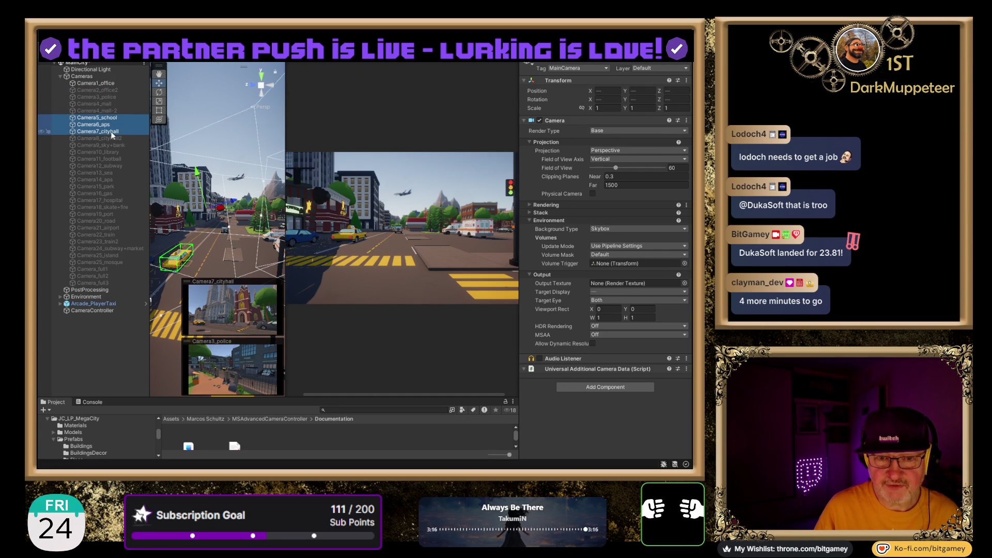
click(543, 61)
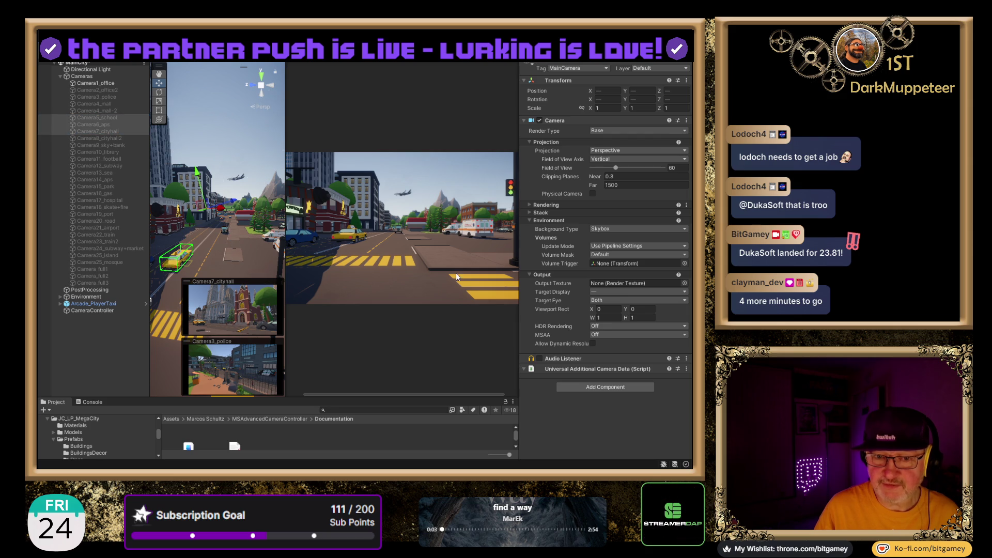
- Dismiss the Camera1_office, Camera7_cityhall and Camera3_police preview overlays in the Scene view
click(94, 82)
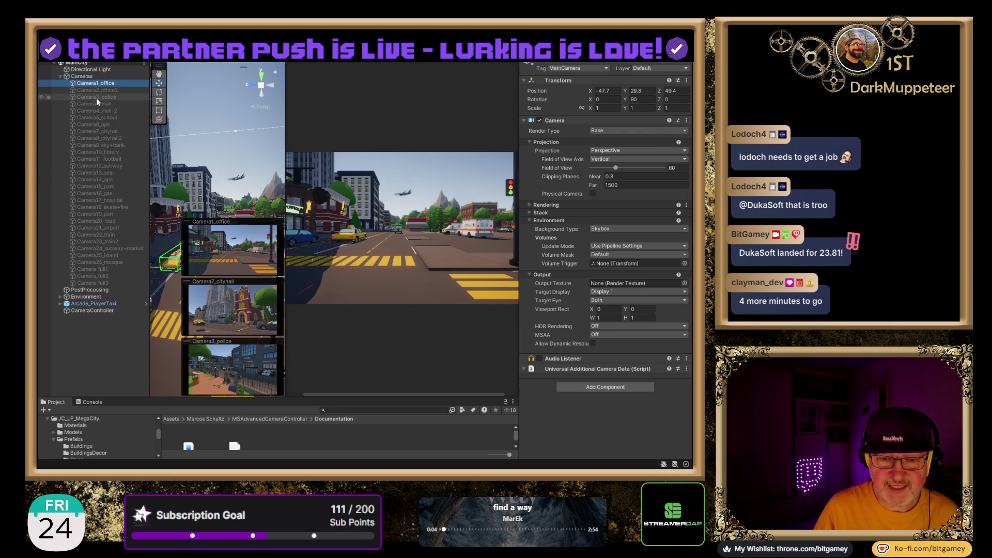
click(86, 377)
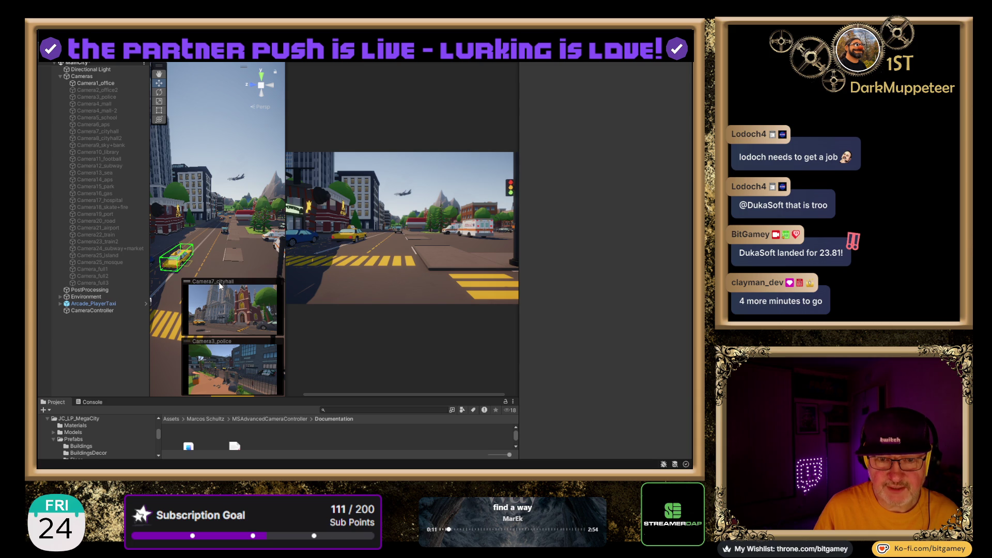
click(82, 83)
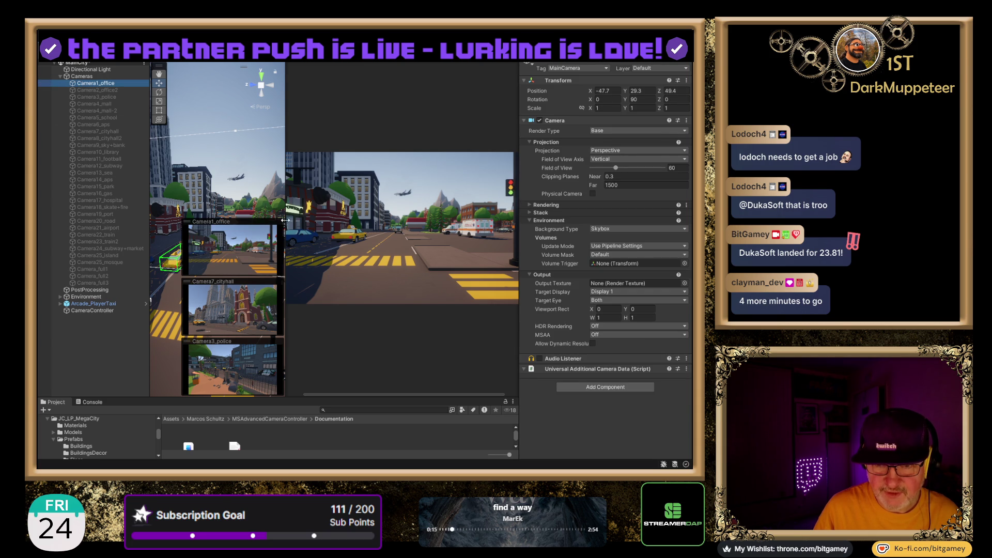
click(186, 225)
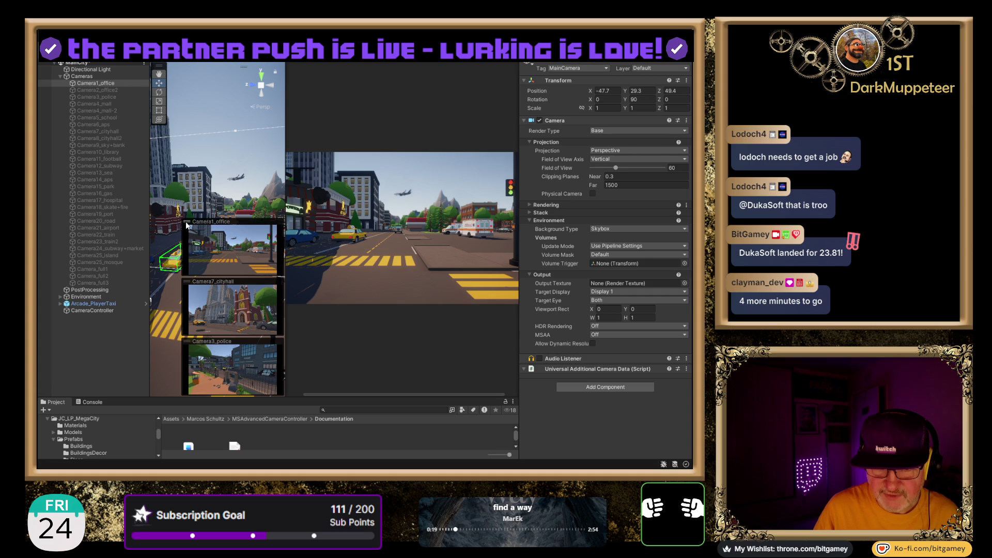
click(201, 230)
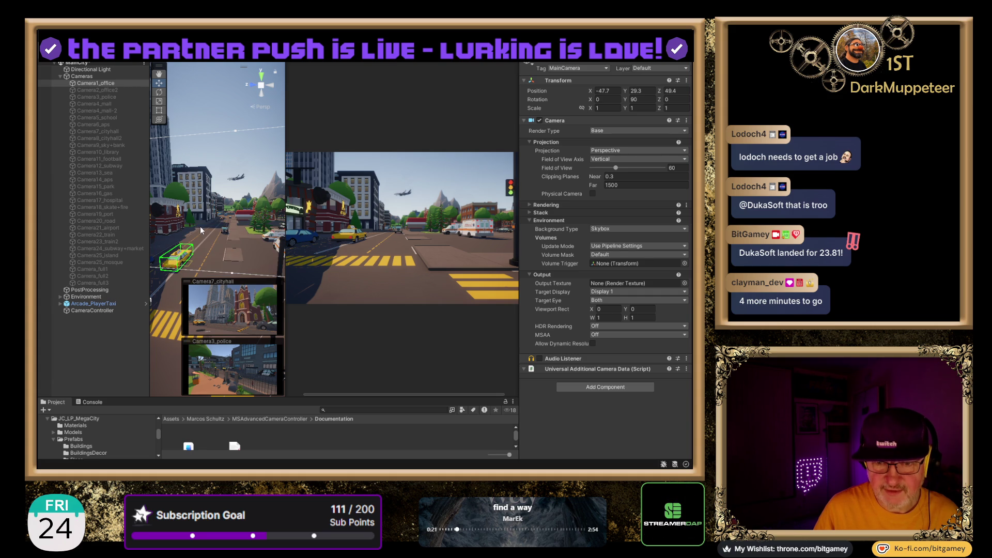
click(220, 287)
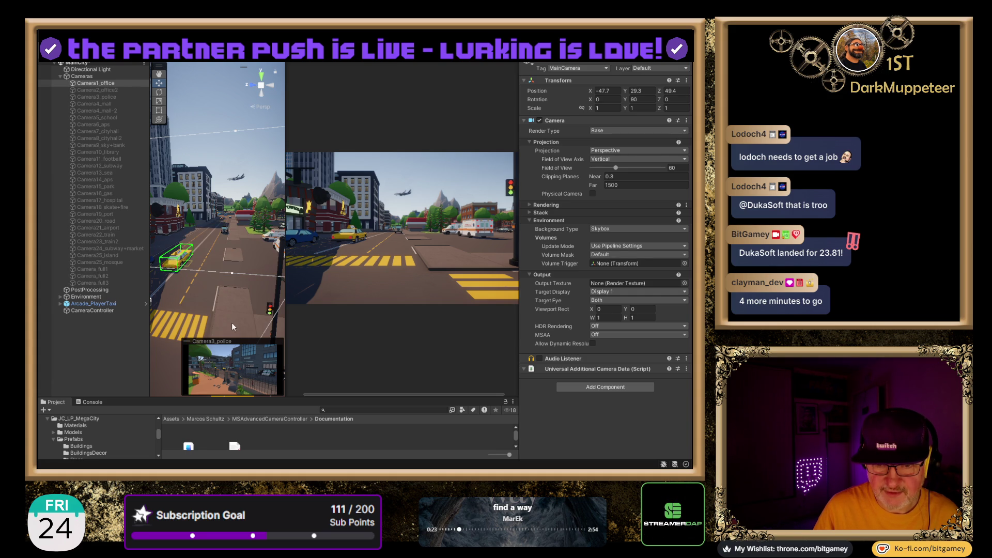
click(255, 346)
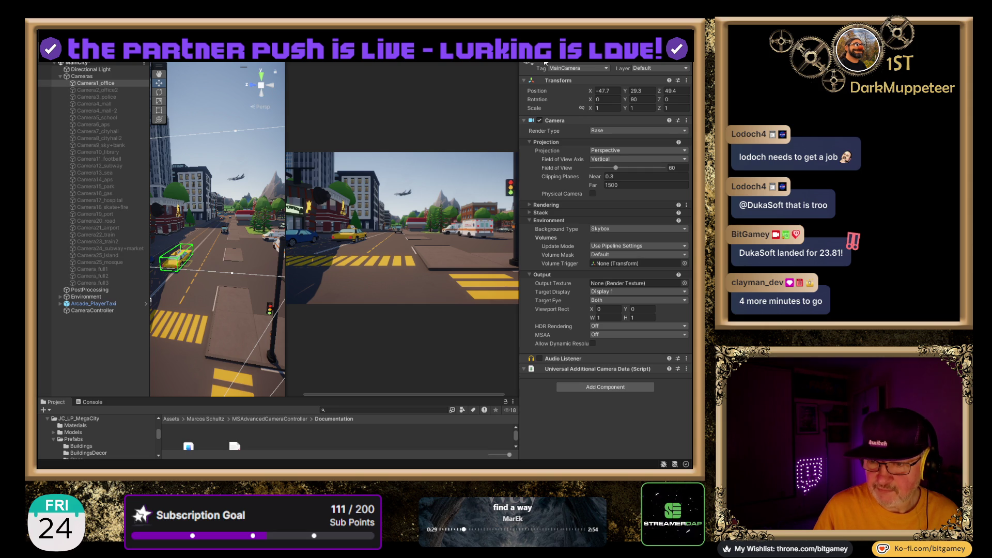
- Check Camera1_office's Universal Additional Camera Data and Near clip 0.3, then disable the camera
click(546, 63)
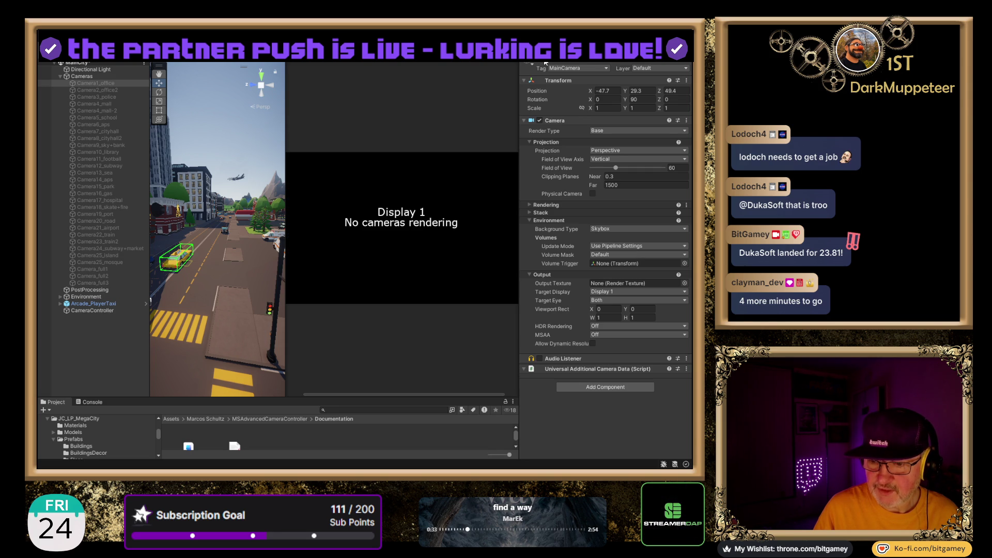
click(545, 62)
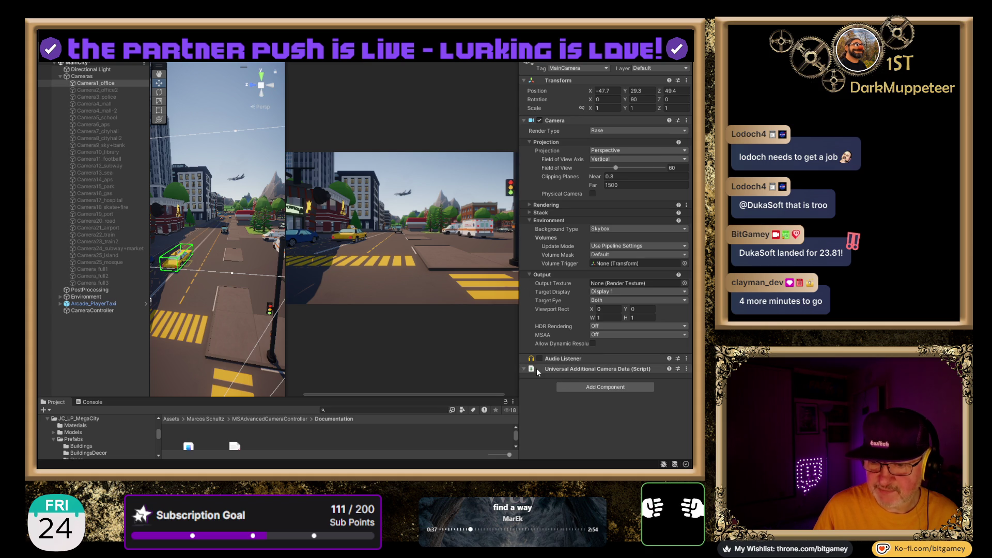
click(556, 369)
click(556, 368)
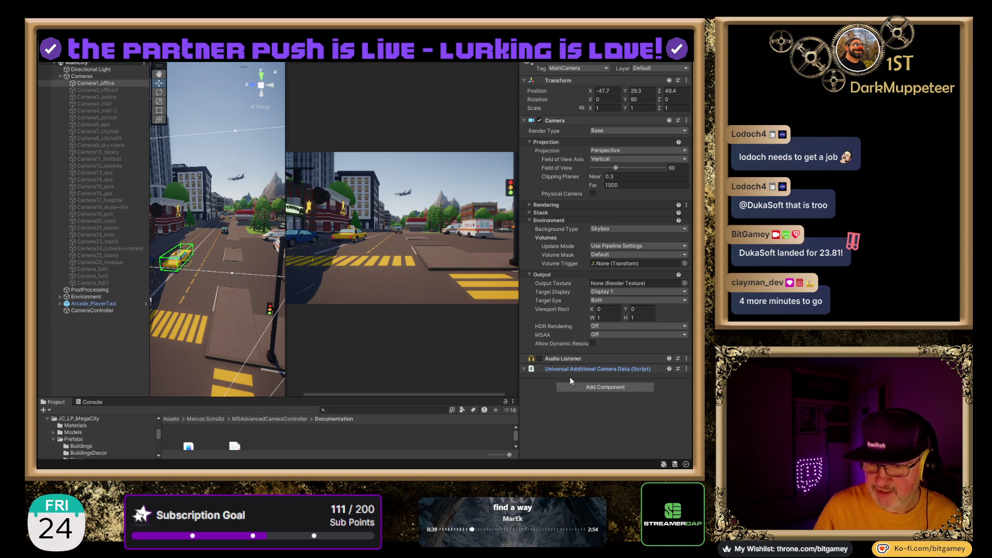
click(609, 176)
key(Return)
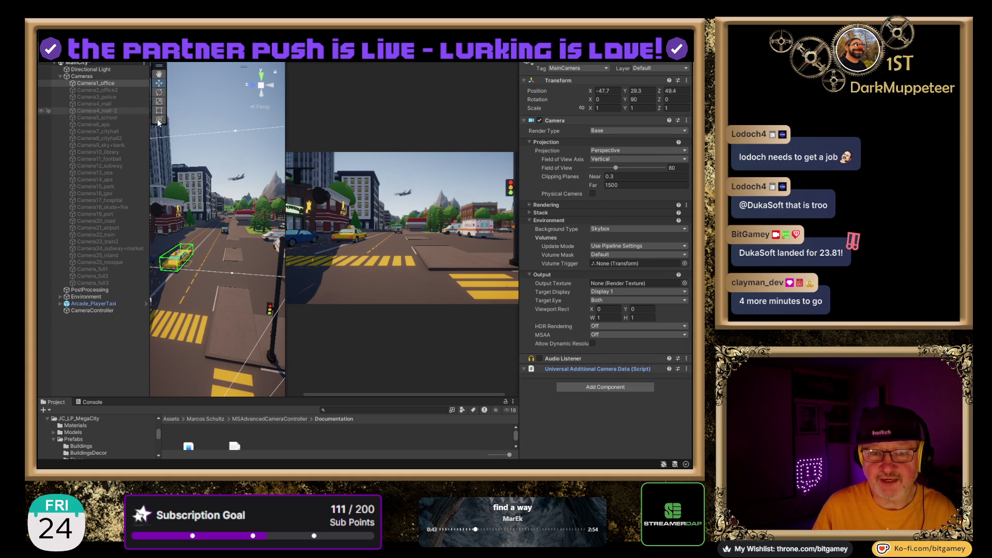
click(543, 60)
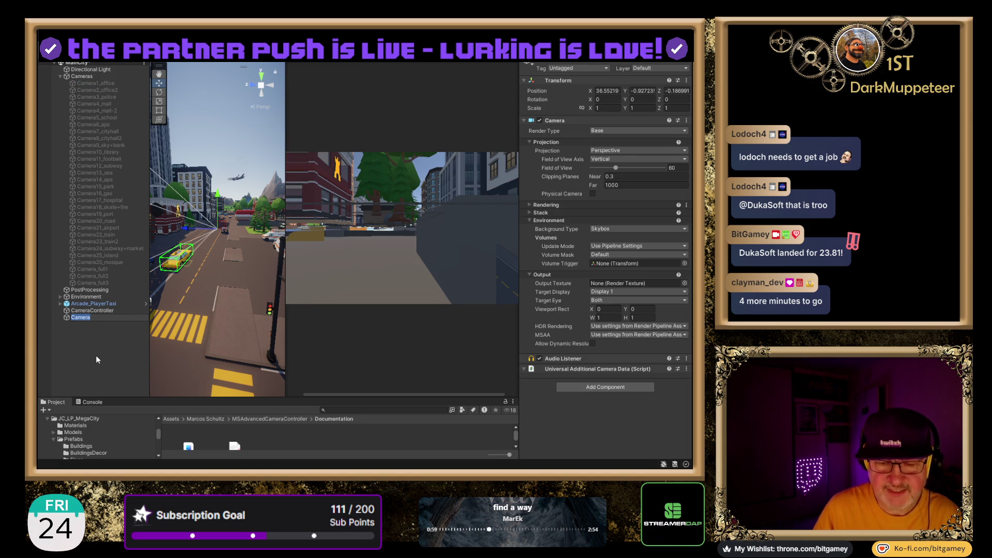
- Name the new camera MainCamera, then rename it to PlayerCamera
text(MainCamera)
key(Return)
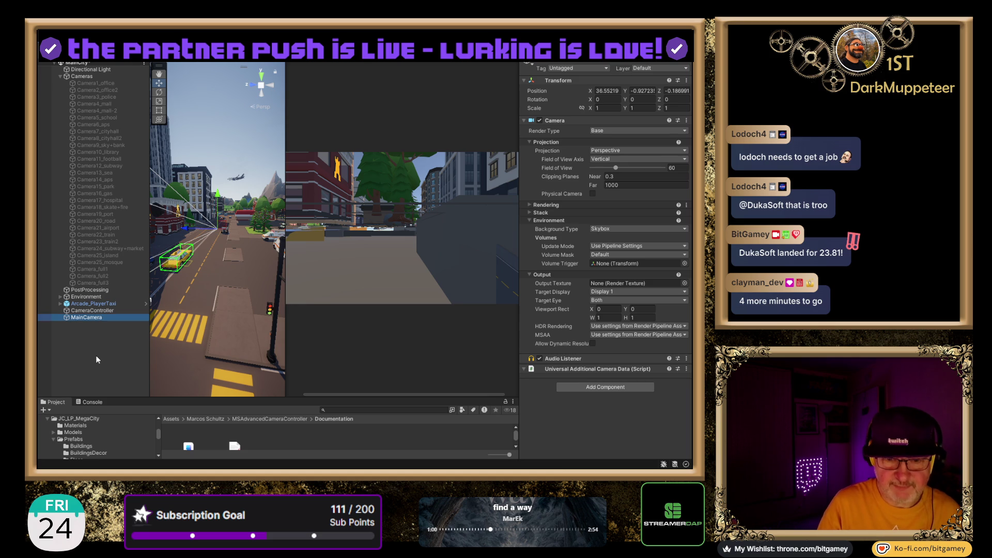
key(F2)
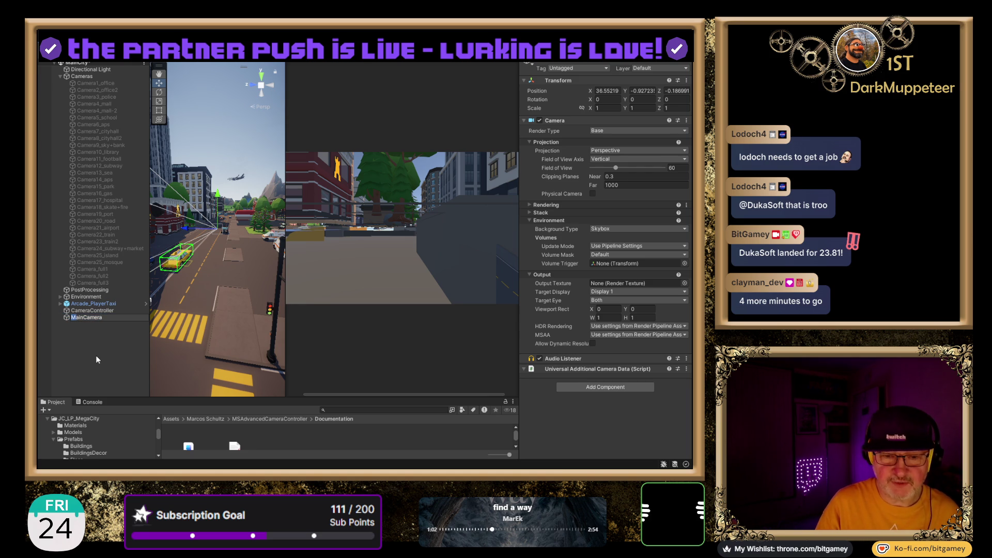
text(Player)
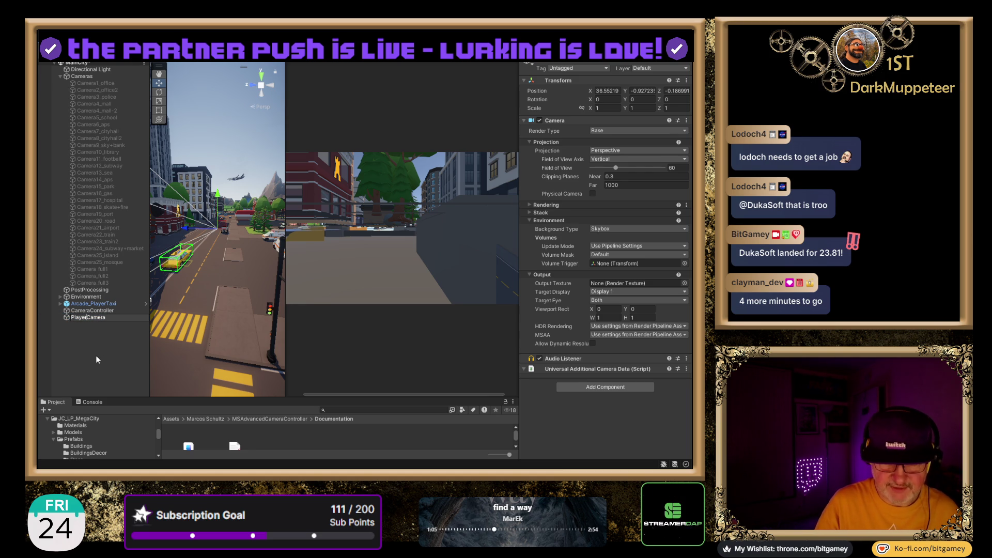
key(Return)
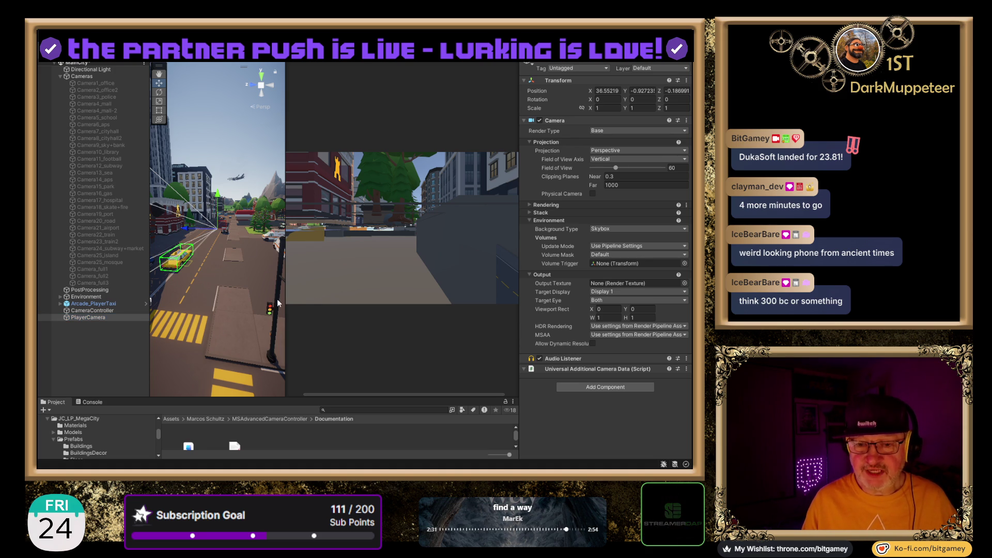
- Move PlayerCamera to the top of the Cameras group and widen the Scene view
scroll(222, 217, down, 5)
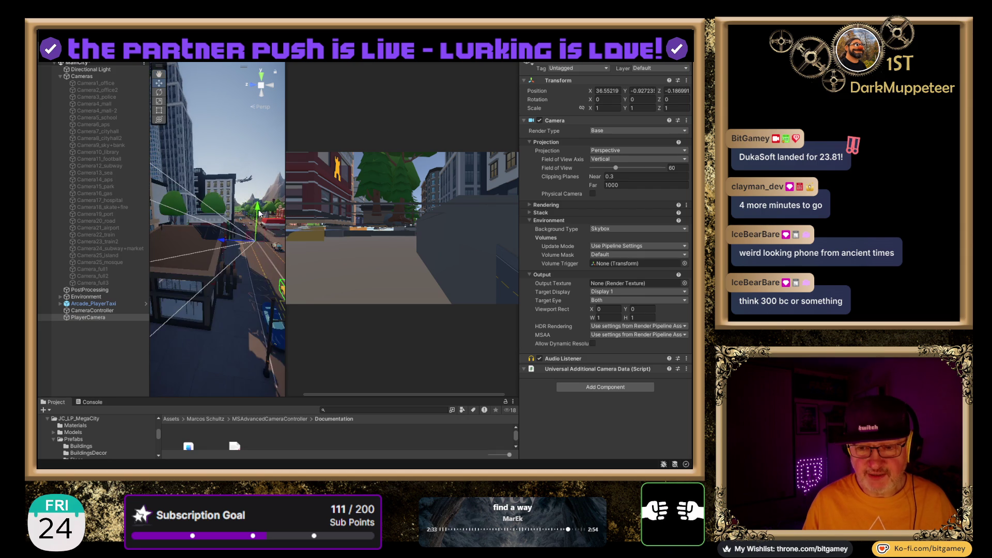
drag(241, 226, 268, 118)
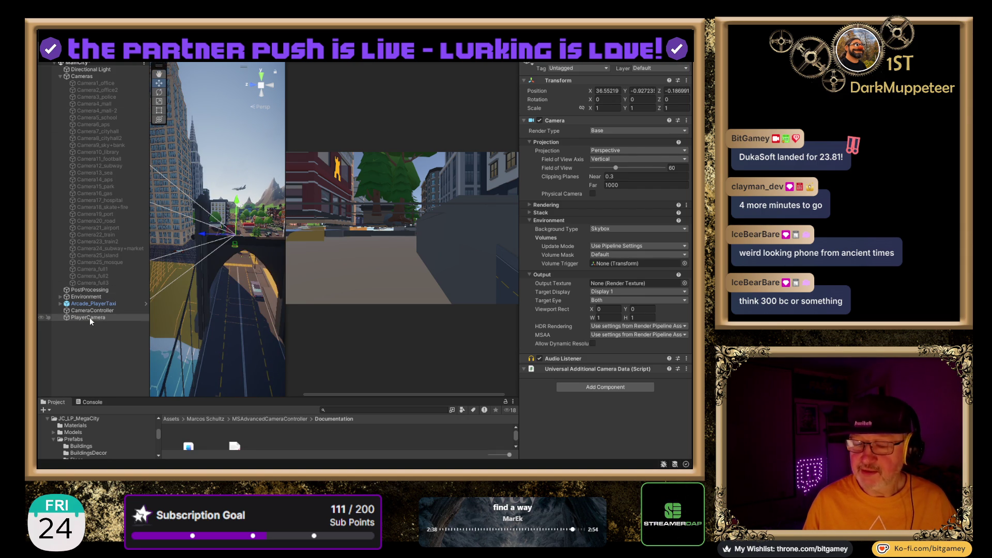
drag(89, 317, 101, 81)
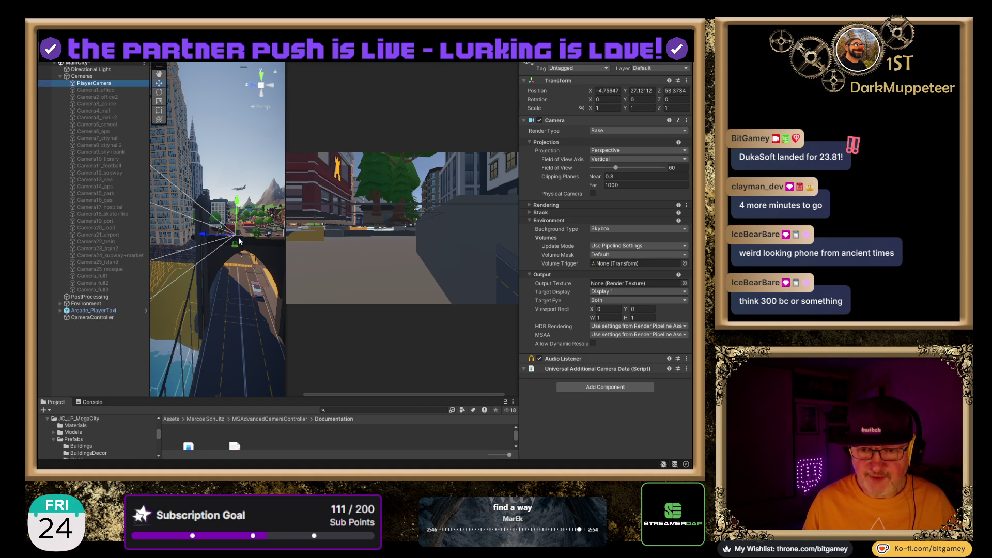
drag(287, 189, 372, 190)
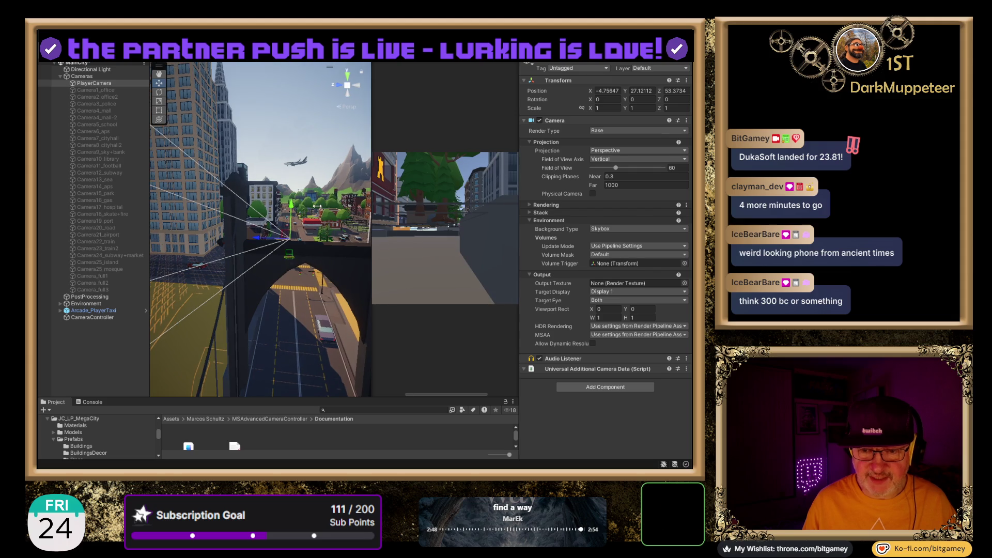
mouse_move(281, 209)
mouse_down()
mouse_move(176, 318)
mouse_move(131, 273)
mouse_move(44, 241)
mouse_move(404, 295)
mouse_move(451, 326)
mouse_move(289, 276)
mouse_move(321, 246)
mouse_up()
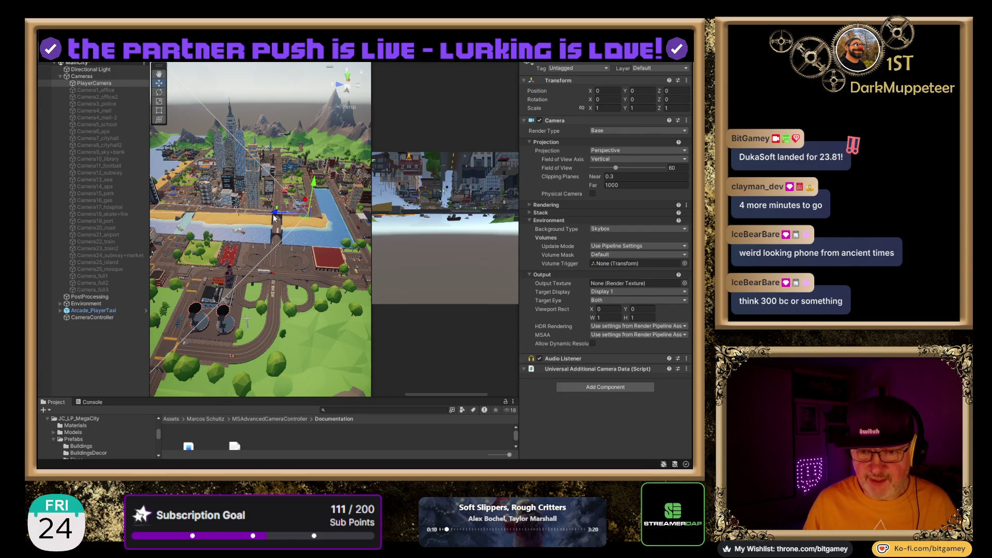
- Zoom the Scene view in on Arcade_PlayerTaxi on the street, then reselect PlayerCamera
click(115, 311)
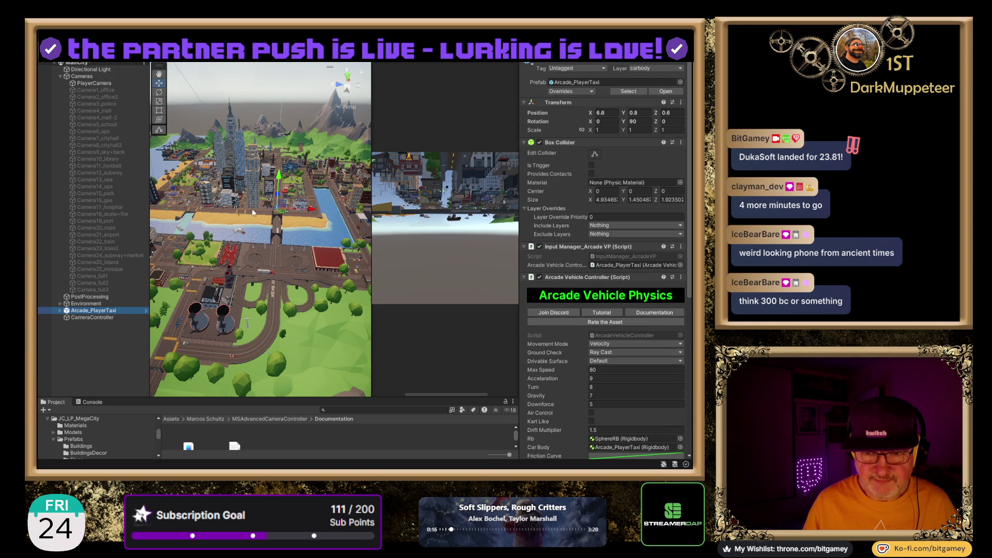
scroll(273, 215, up, 3)
scroll(273, 215, up, 5)
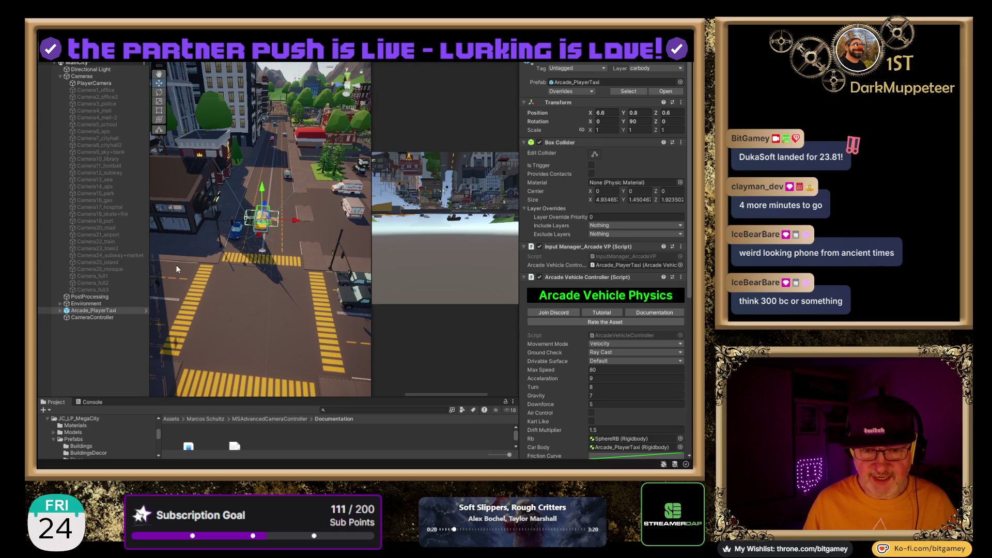
click(99, 83)
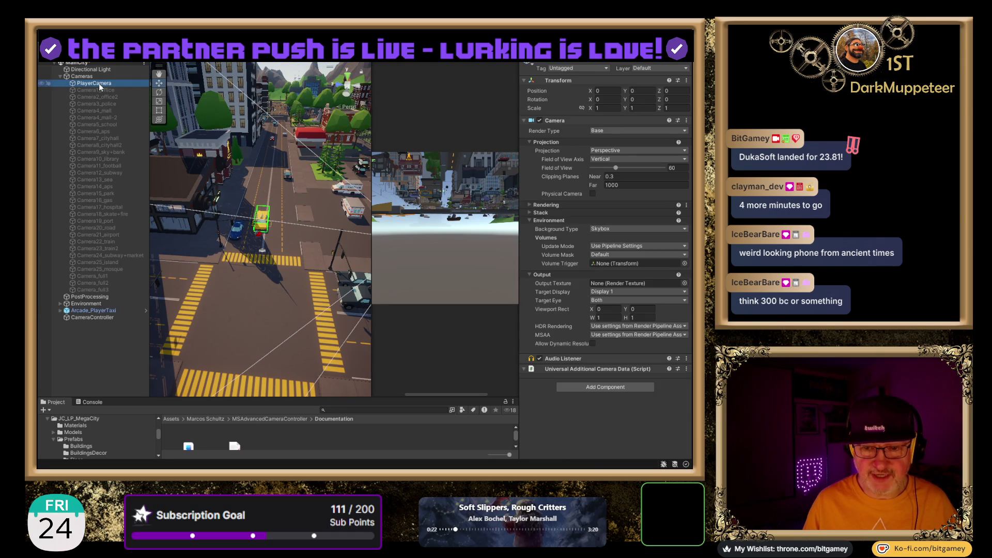
- Frame PlayerCamera and lift it to Position Y 18.6 above the street intersection
mouse_move(220, 278)
mouse_down()
mouse_move(271, 287)
mouse_move(67, 263)
mouse_move(64, 172)
mouse_move(81, 150)
mouse_move(49, 243)
mouse_move(65, 211)
mouse_up()
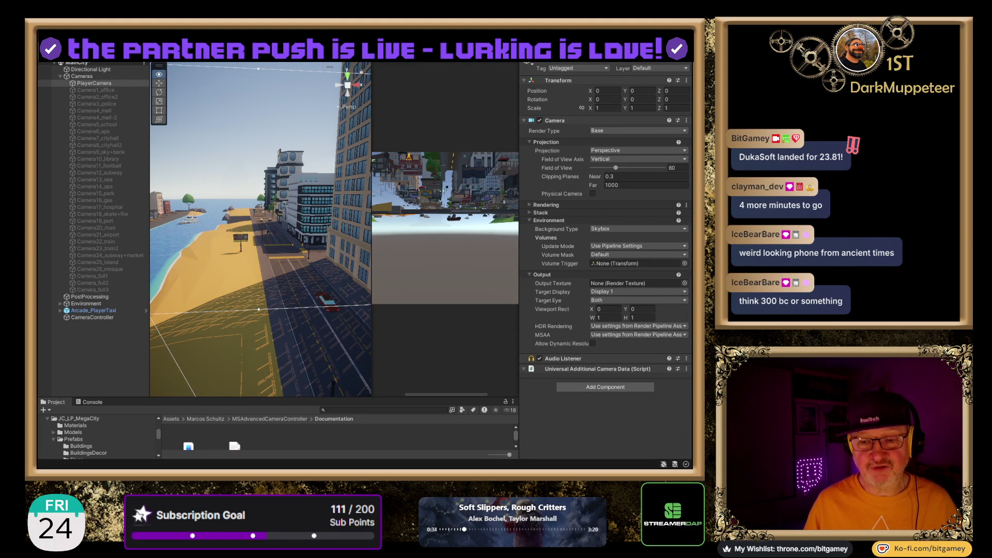
key(f)
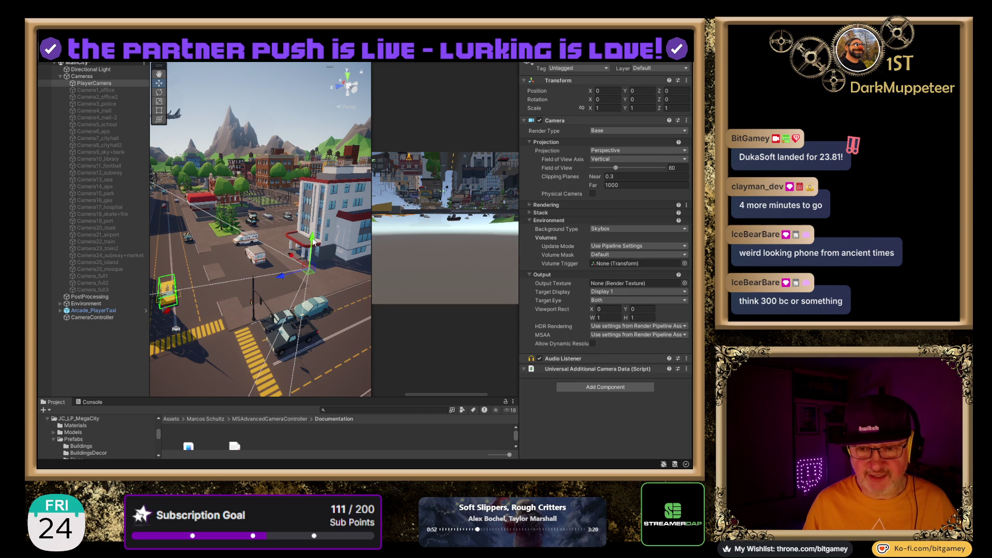
drag(313, 241, 318, 153)
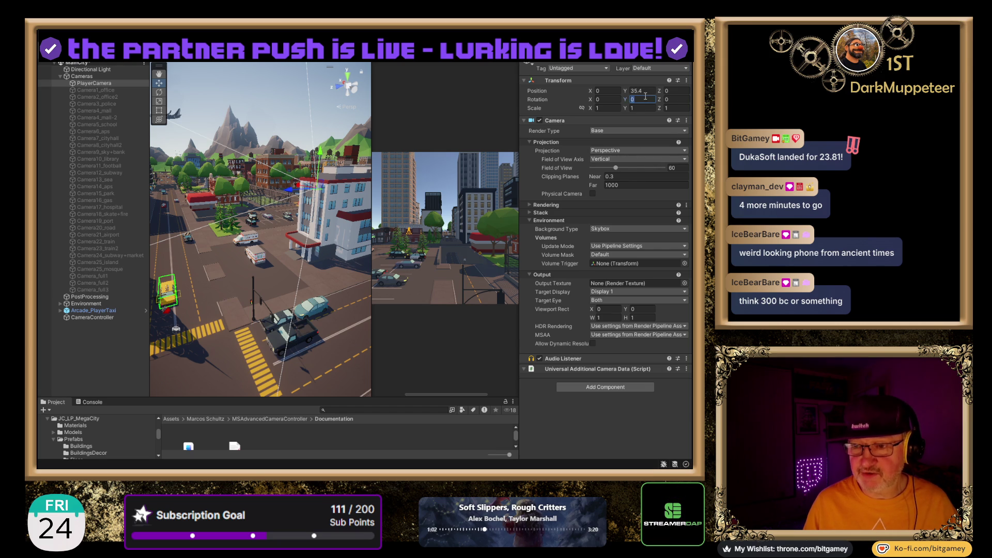
- Set PlayerCamera's Y rotation to 90 and push it along its Z axis over the city
text(90)
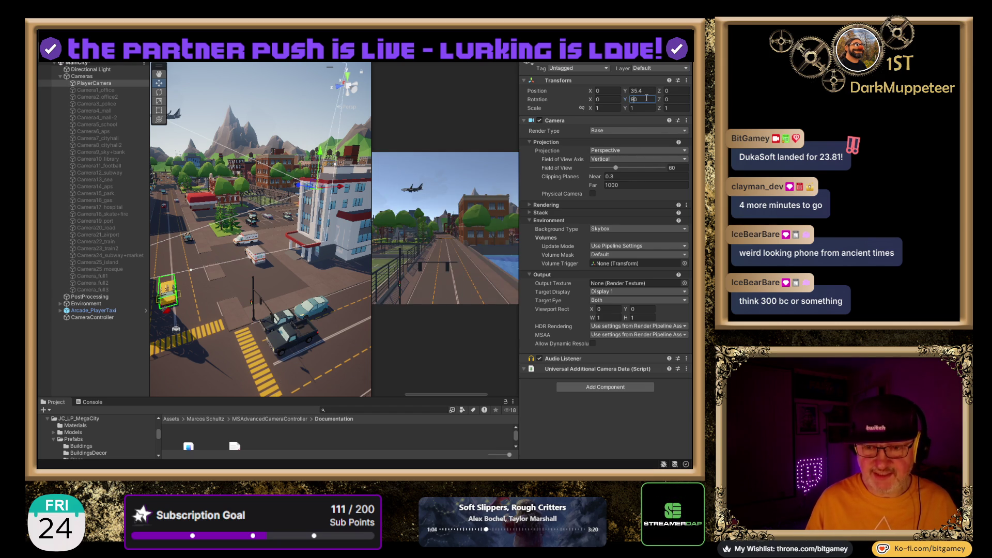
drag(340, 186, 206, 202)
drag(201, 246, 293, 333)
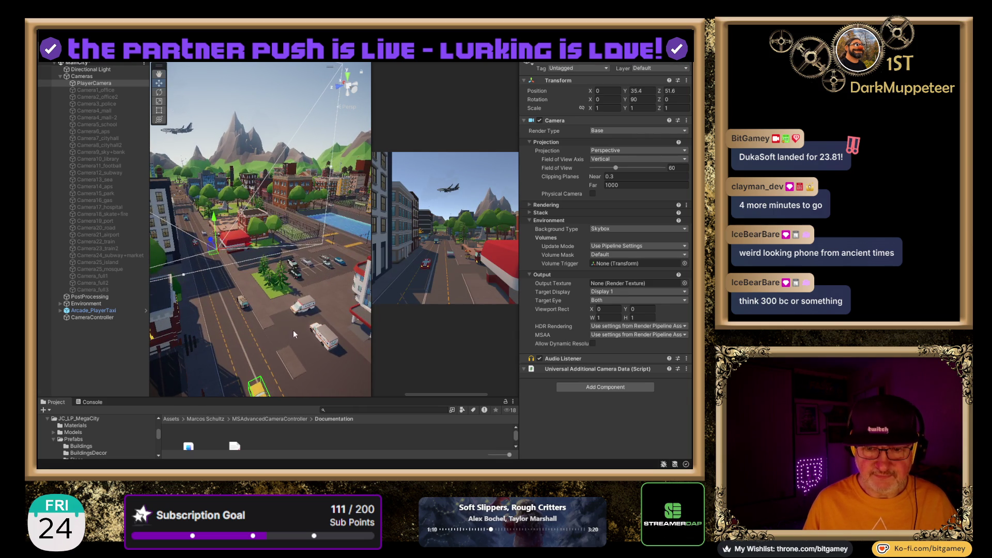
- From a back view, slide PlayerCamera along X to about -52.4, 35.4, 51.6
click(356, 89)
scroll(304, 248, down, 6)
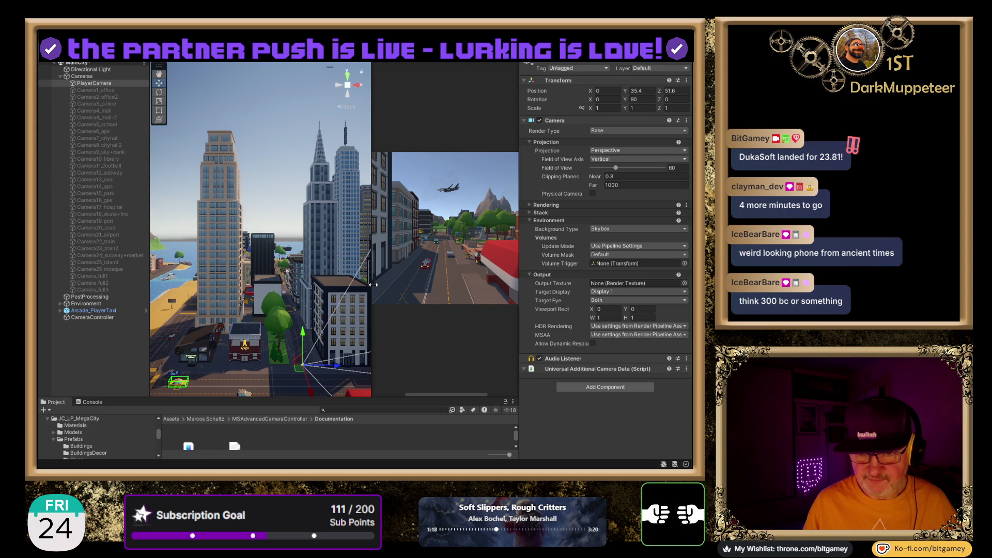
drag(373, 285, 461, 285)
scroll(322, 282, down, 2)
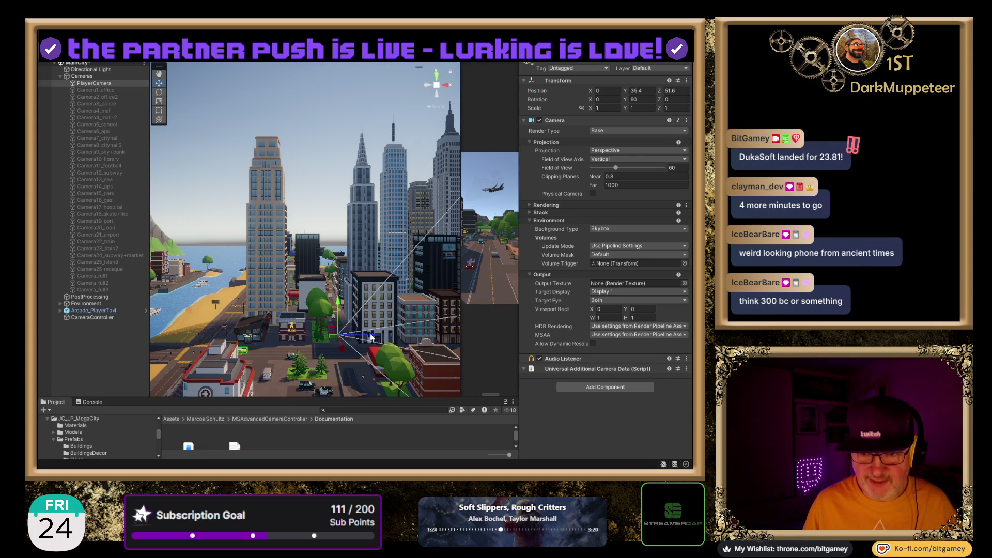
drag(371, 337, 220, 343)
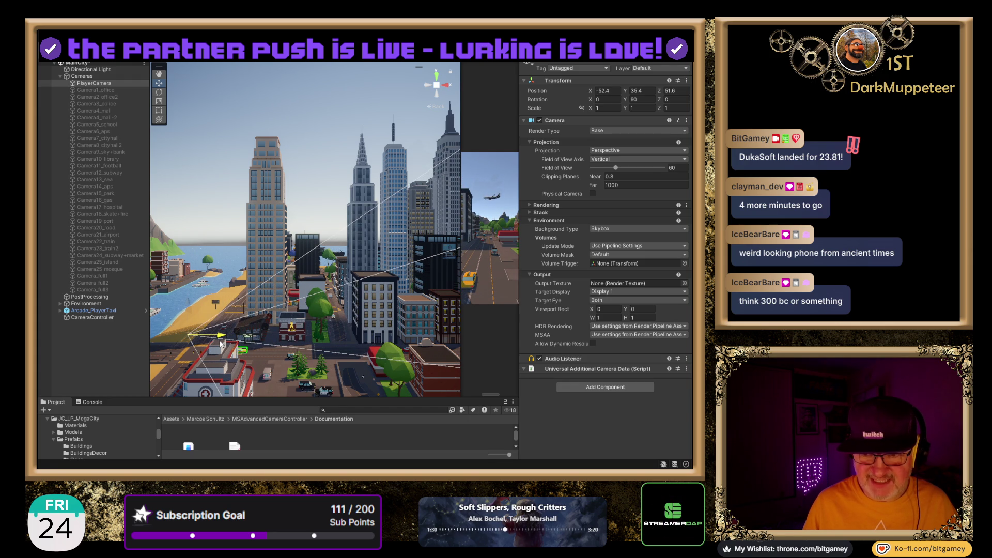
- From a top view, nudge PlayerCamera slightly along Z and check the Game view shot
click(436, 74)
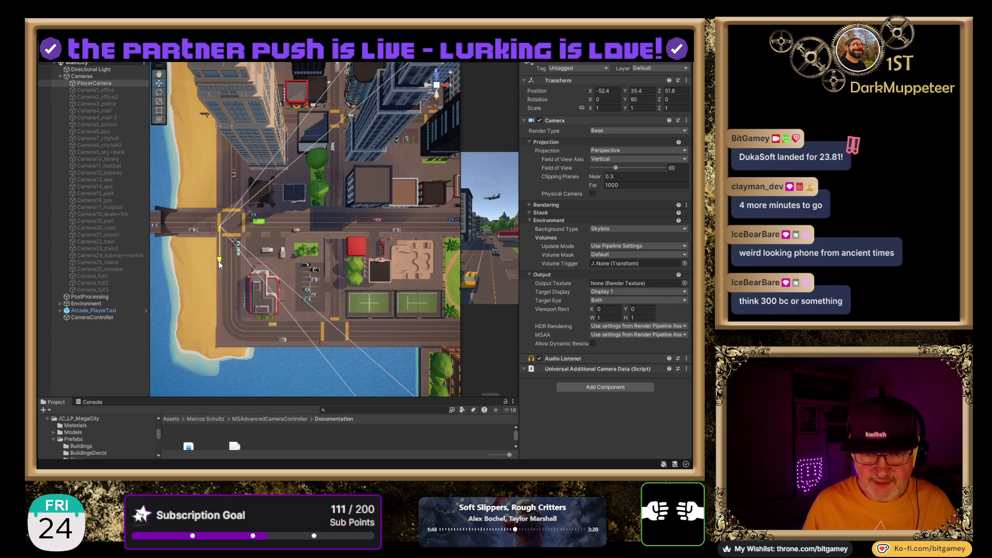
drag(218, 261, 218, 256)
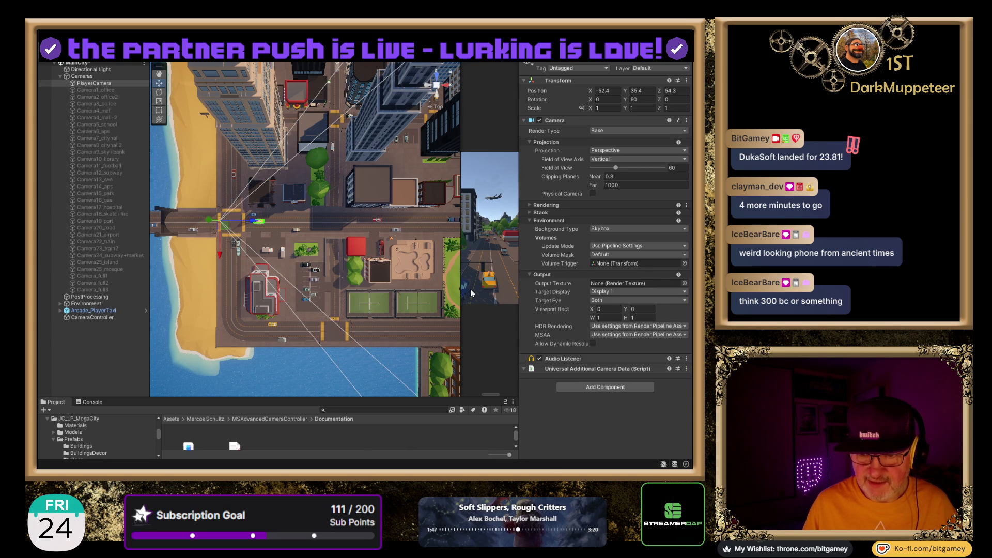
drag(461, 282, 395, 287)
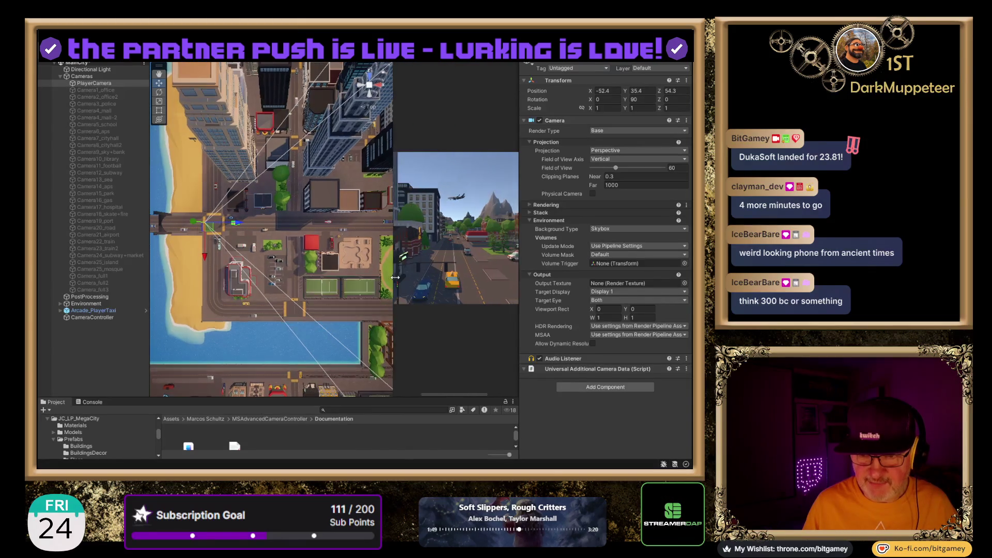
- Lower PlayerCamera and shift it along X to about -42.8, 31.1, 54.3, framing the taxi
click(377, 93)
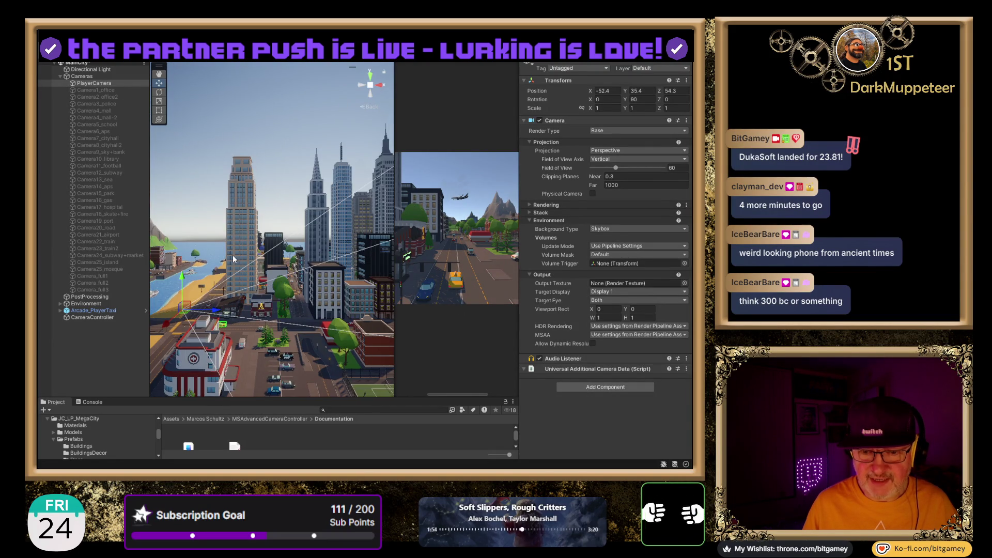
drag(267, 244, 369, 253)
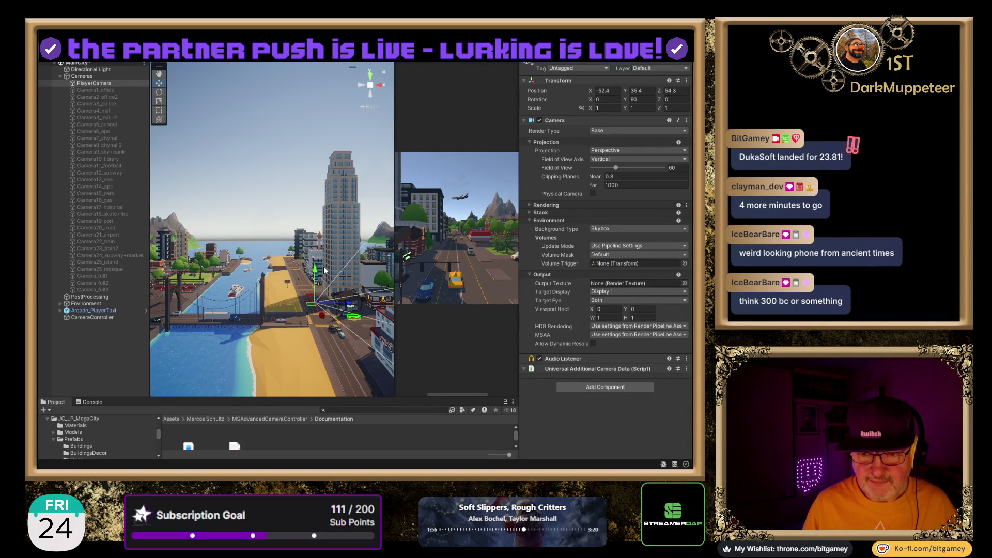
drag(316, 268, 316, 278)
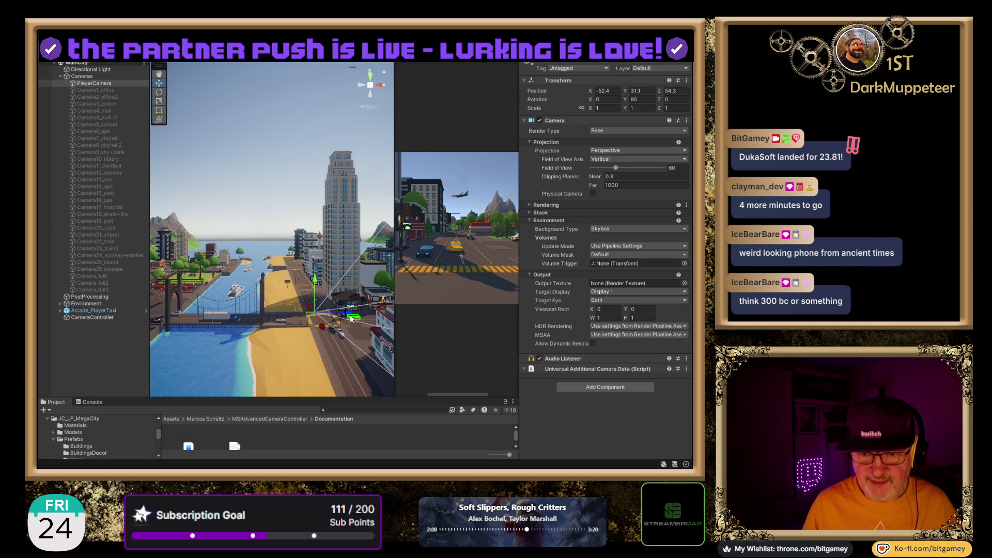
drag(354, 314, 371, 312)
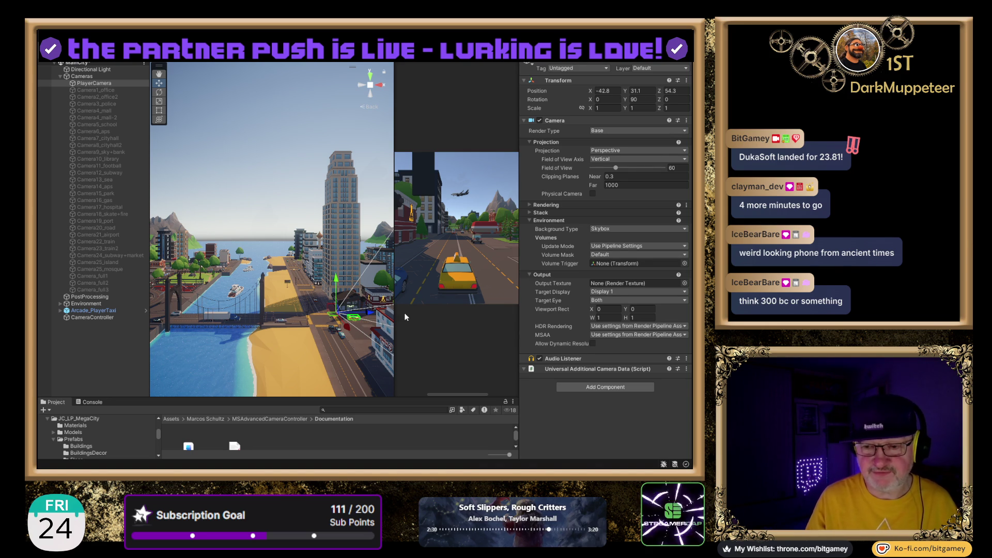
drag(395, 320, 336, 320)
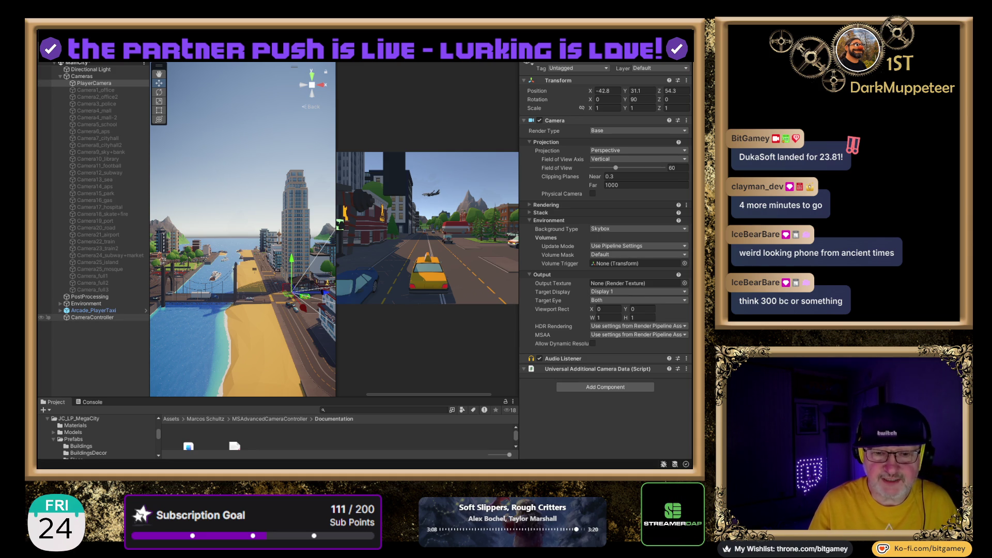
- Select CameraController and open the MSAdvancedCameraController Scripts folder in an enlarged Project panel
click(89, 318)
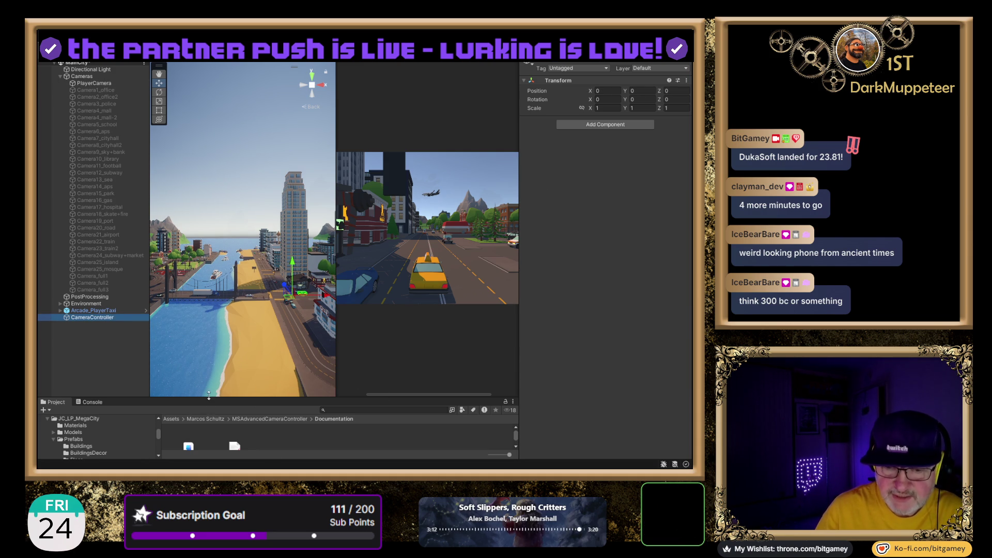
drag(210, 397, 204, 324)
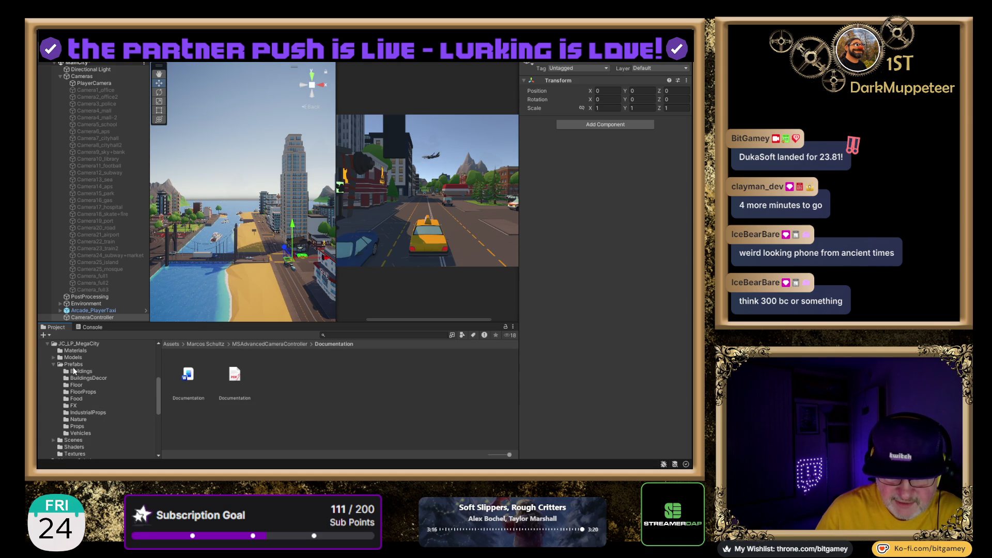
scroll(78, 377, down, 5)
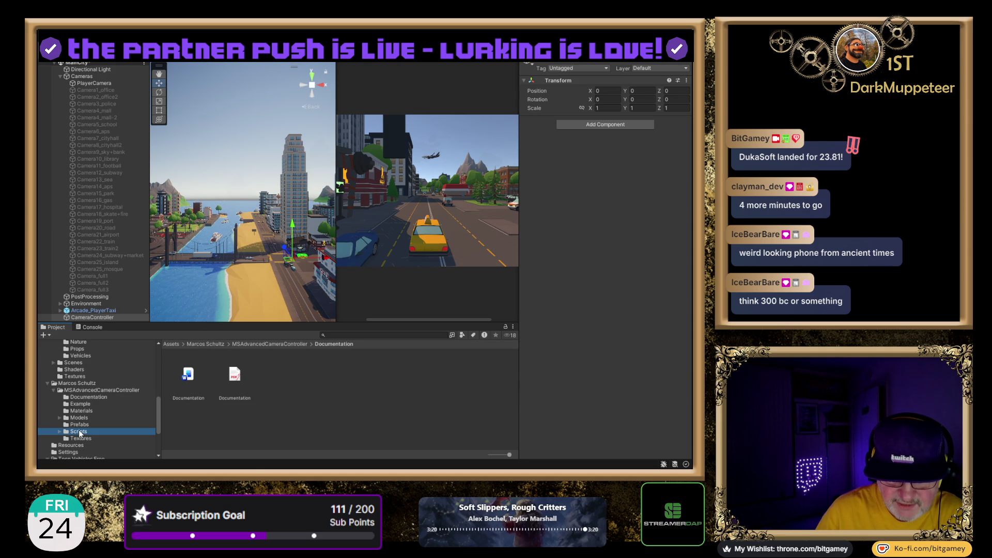
click(78, 431)
click(234, 377)
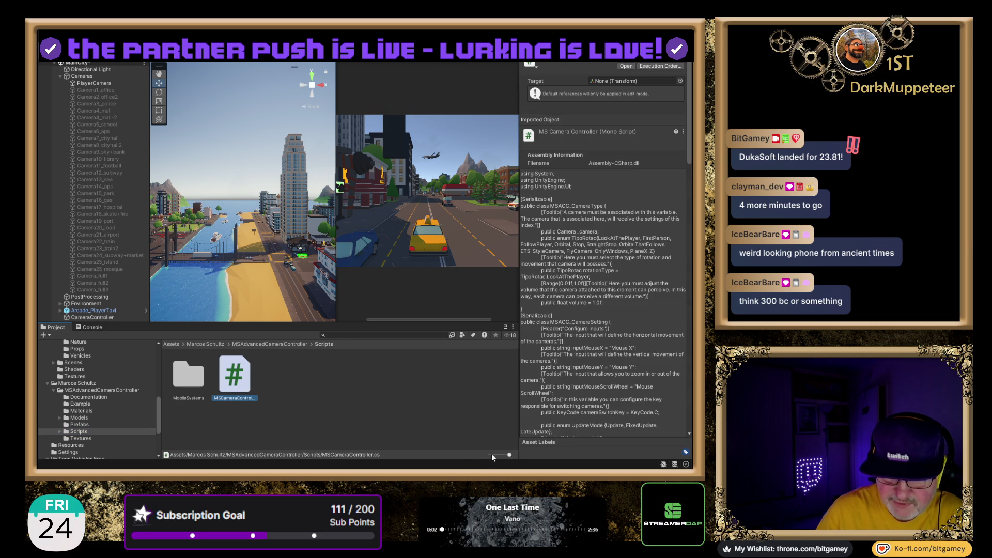
- Attach the MSCameraController script to the CameraController object
drag(508, 454, 489, 455)
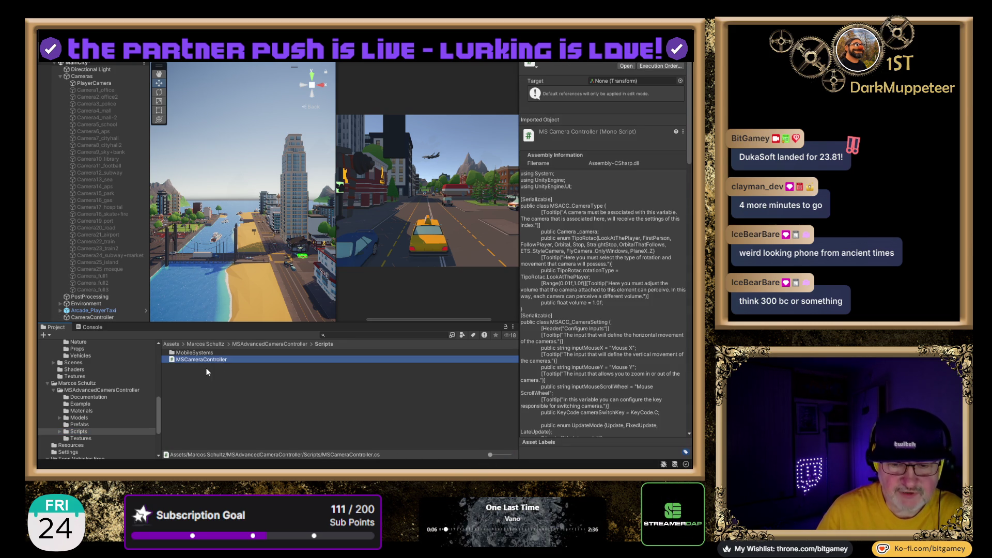
click(106, 319)
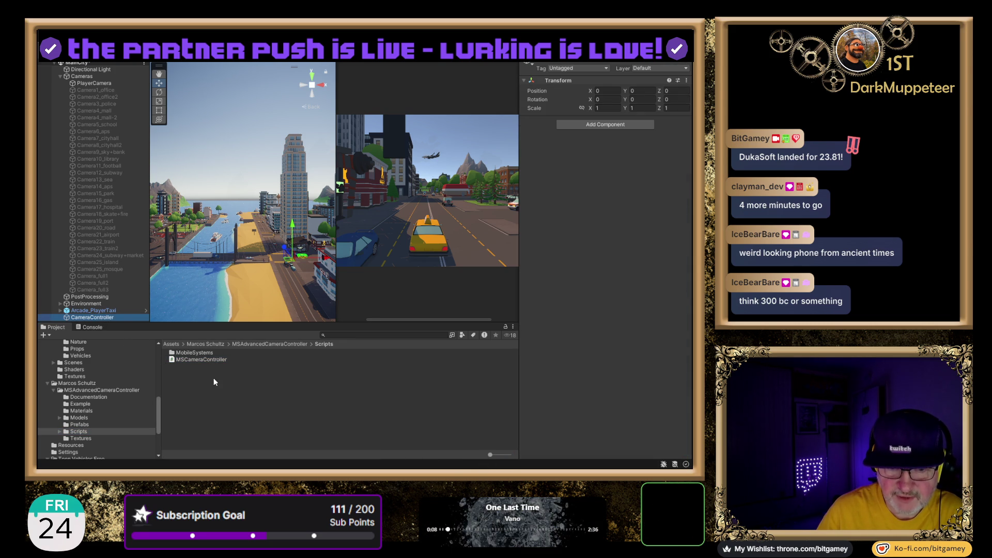
mouse_move(198, 360)
mouse_down()
mouse_move(403, 248)
mouse_move(616, 156)
mouse_up()
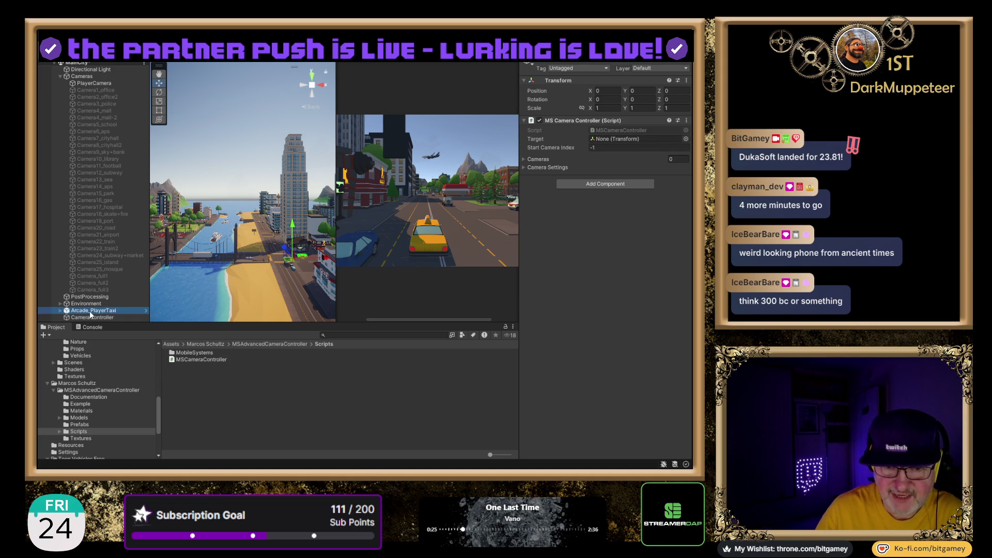
- Make Arcade_PlayerTaxi the controller's target and expand the Cameras, Camera Settings and ETS-style options
drag(592, 132, 630, 138)
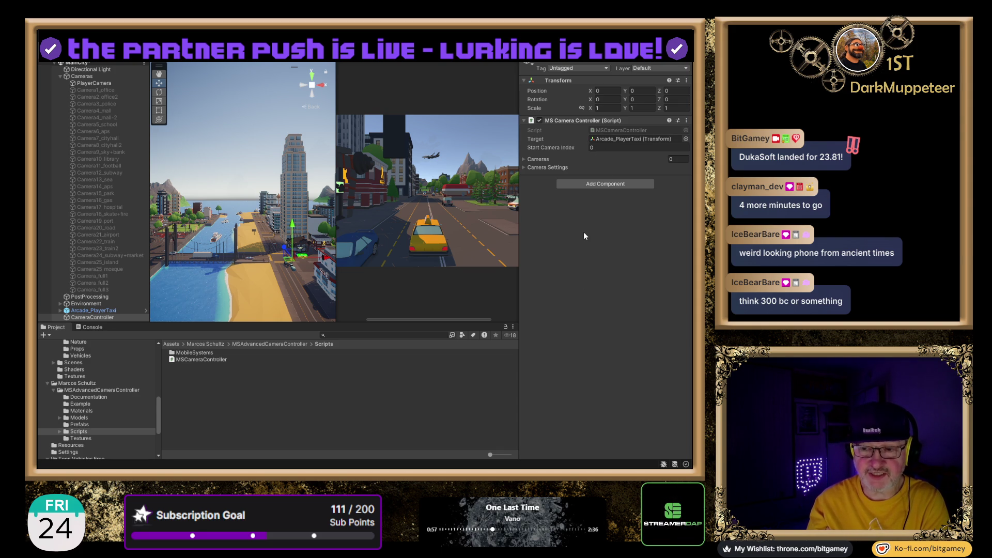
click(524, 161)
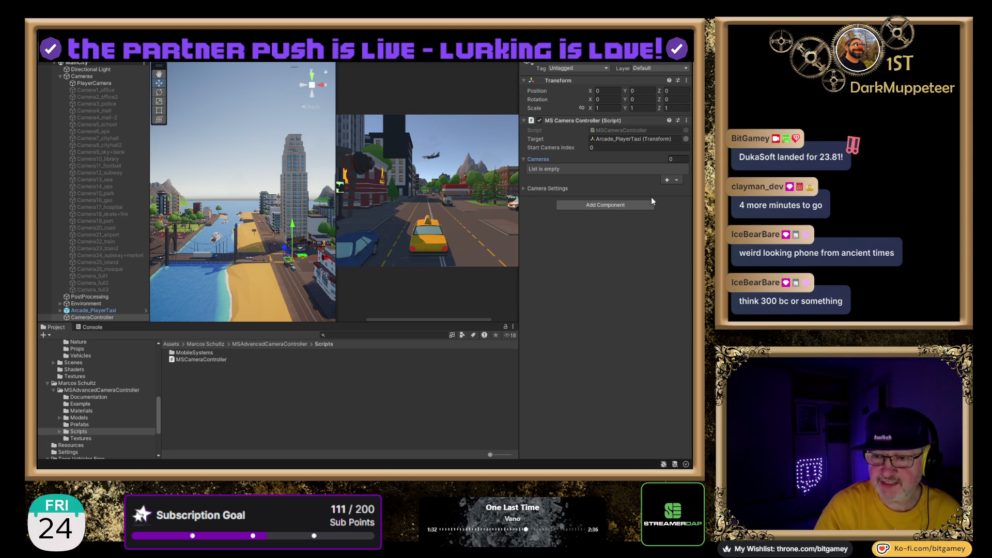
click(523, 189)
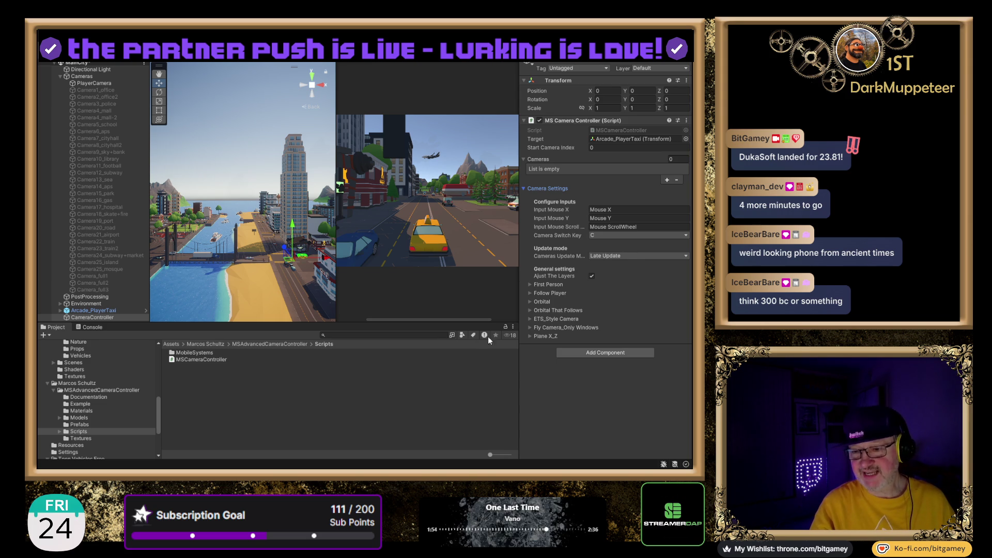
click(530, 319)
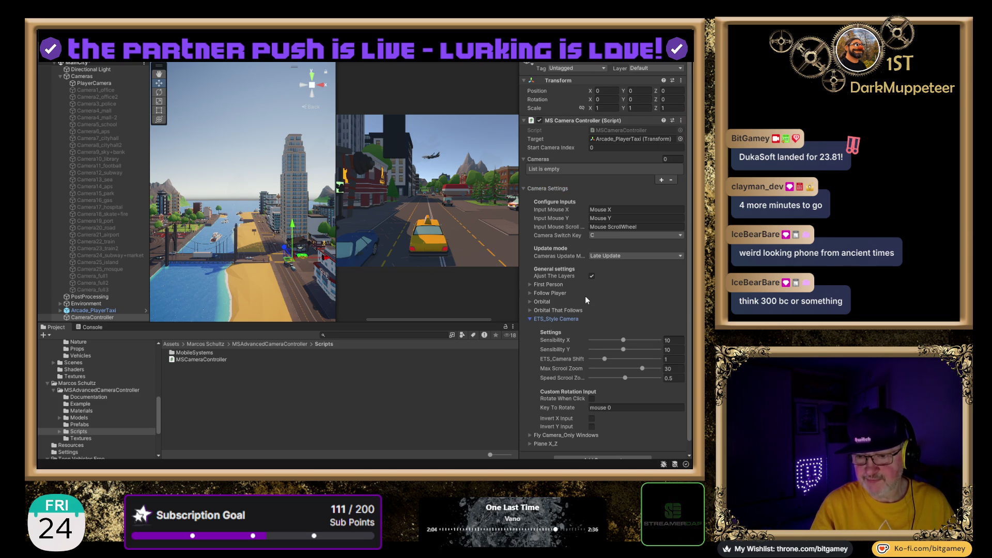
- Review the ETS_Style camera sensitivity, shift and zoom options, then collapse the empty Cameras list
scroll(586, 295, down, 1)
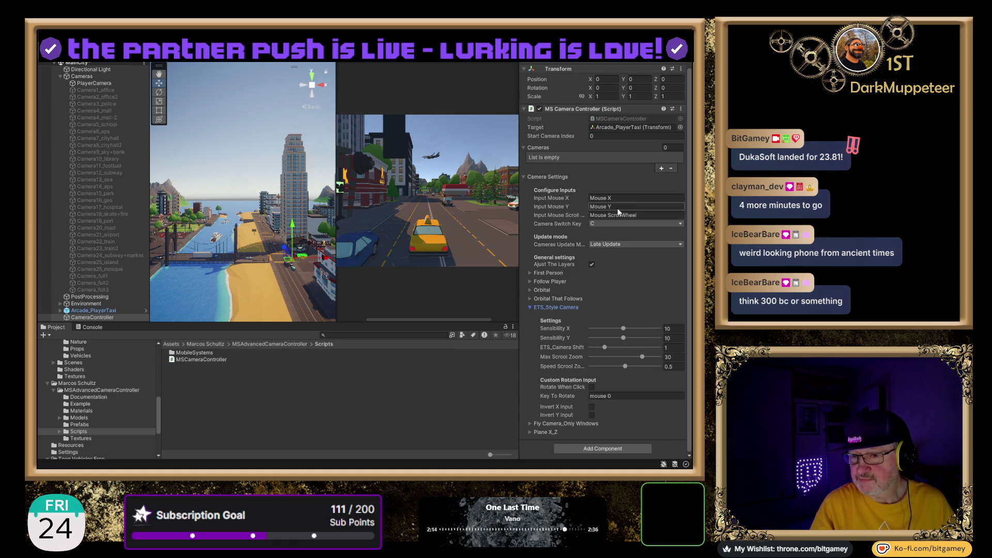
scroll(641, 211, up, 1)
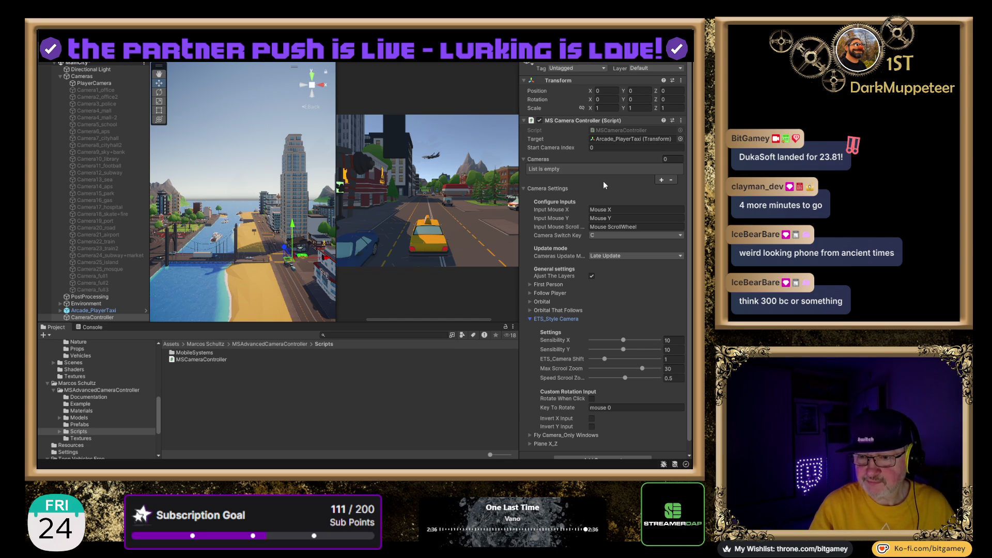
click(523, 160)
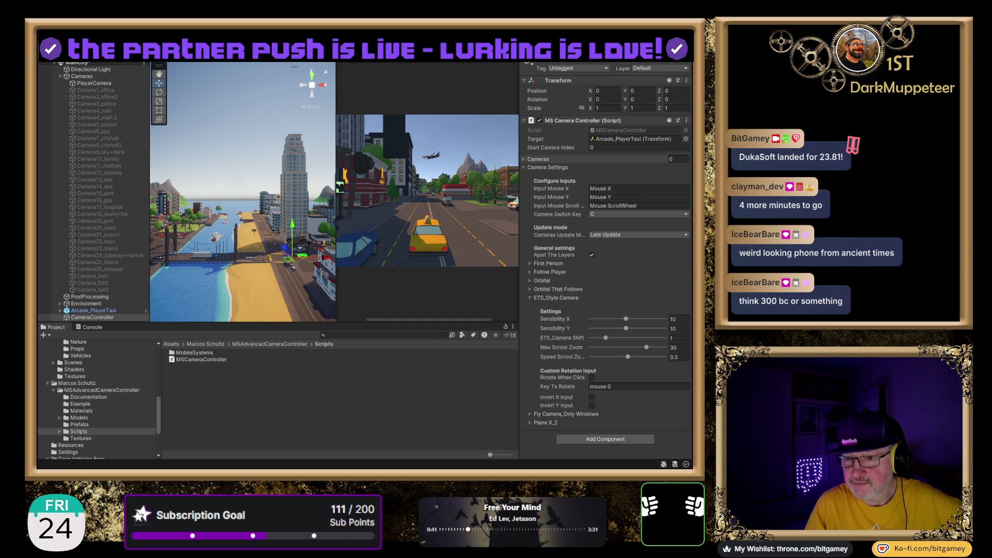
- Give the Cameras list one element with ETS_Style Camera rotation and assign PlayerCamera to it
click(532, 160)
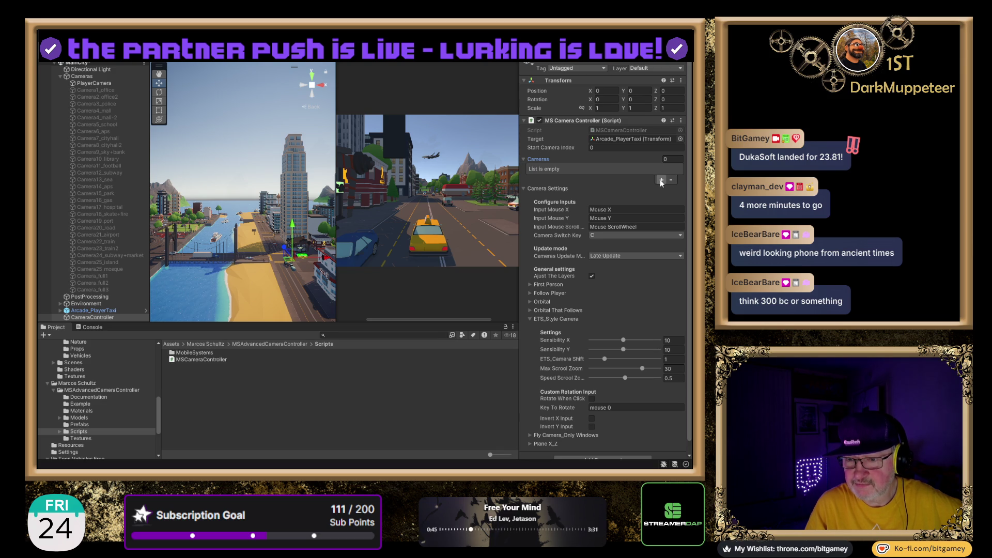
click(673, 159)
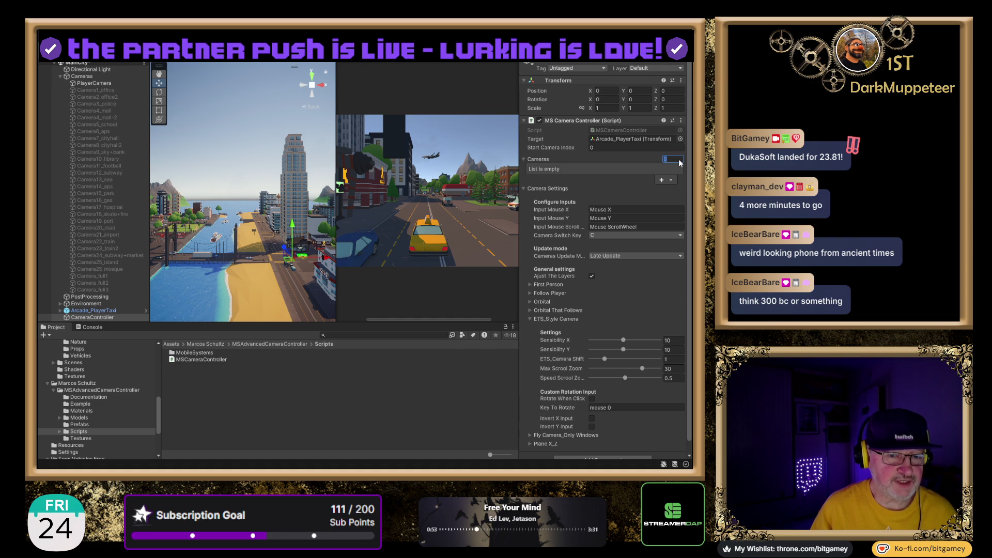
text(1)
key(Return)
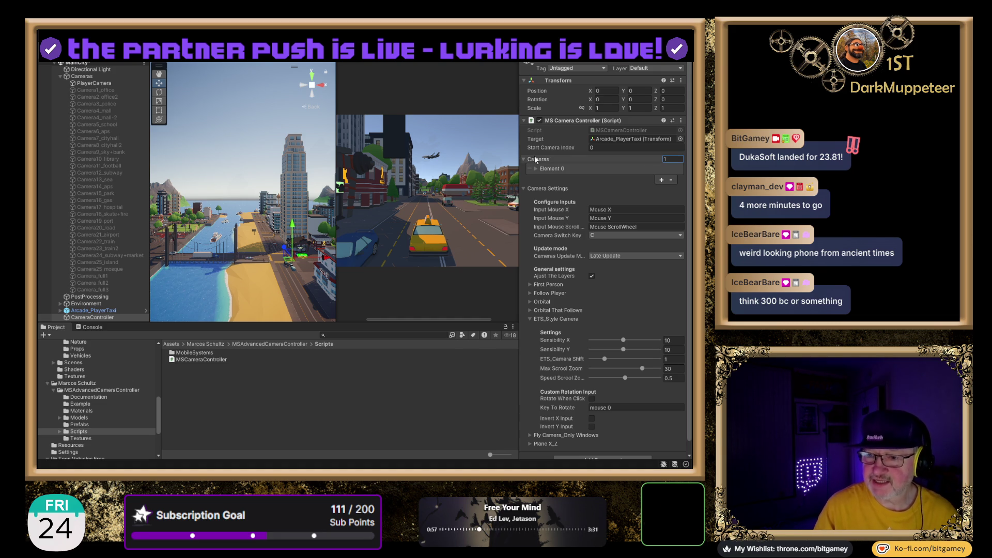
click(536, 168)
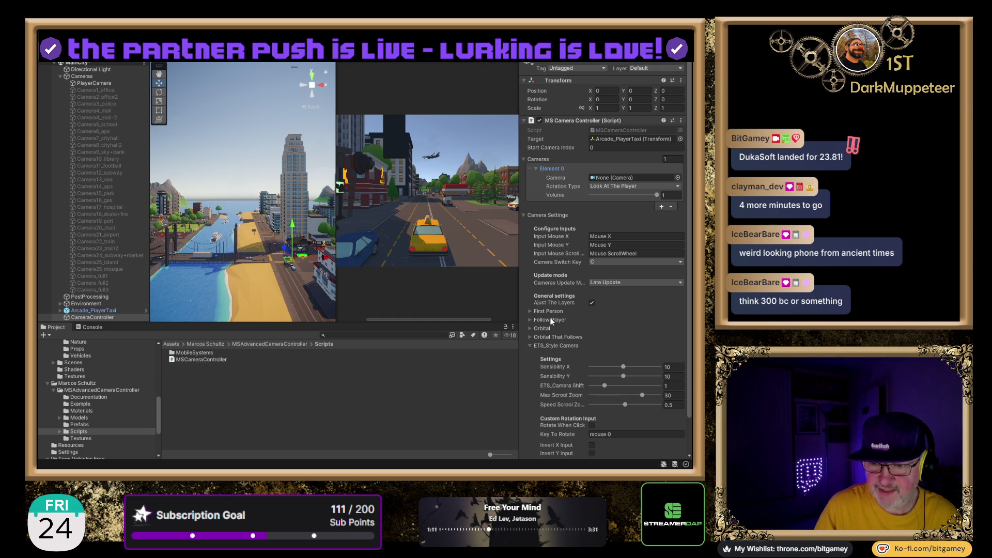
click(610, 185)
click(633, 259)
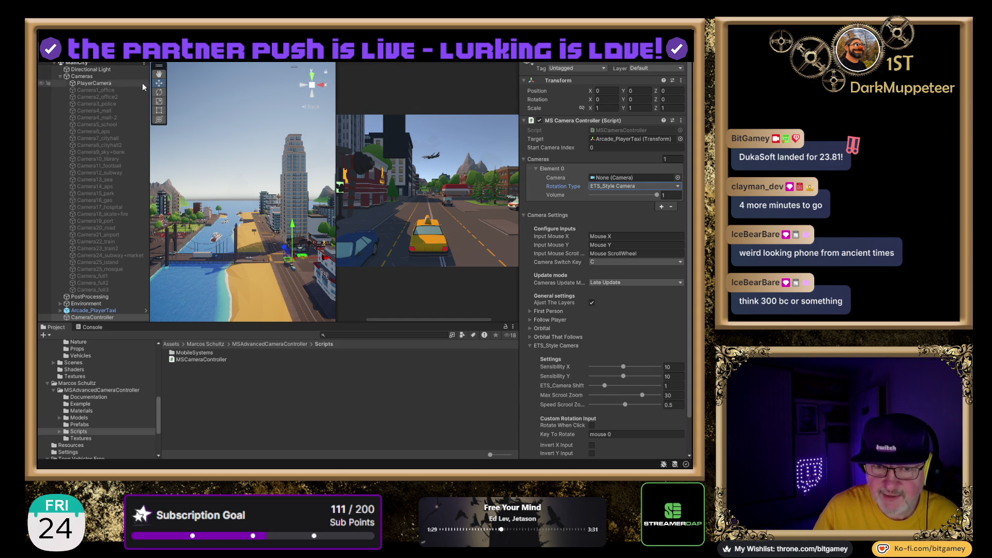
drag(589, 182, 630, 178)
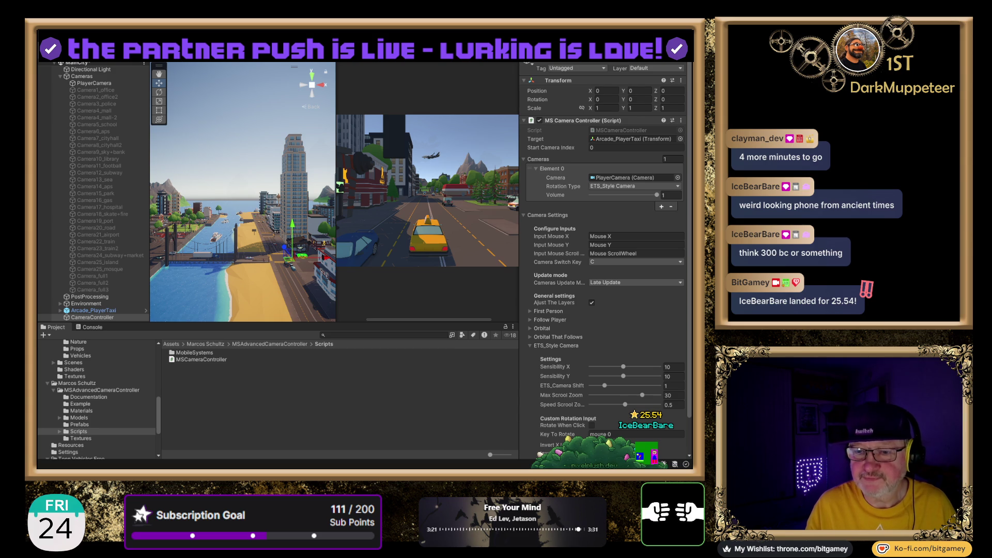
- Leave the Camera field with Escape, keeping PlayerCamera as the single ETS_Style camera
key(Escape)
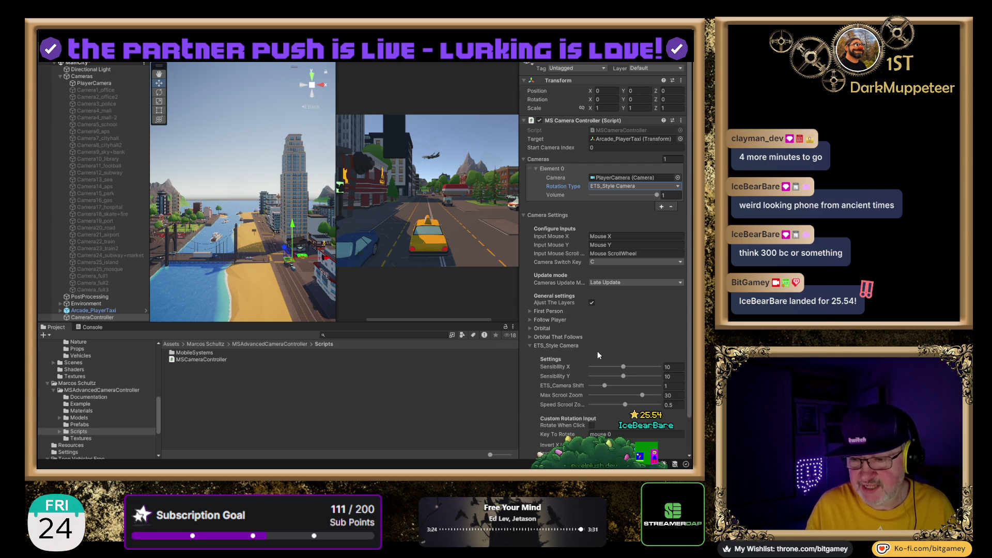
- Scroll through the MS Camera Controller settings and deselect CameraController
scroll(585, 358, down, 3)
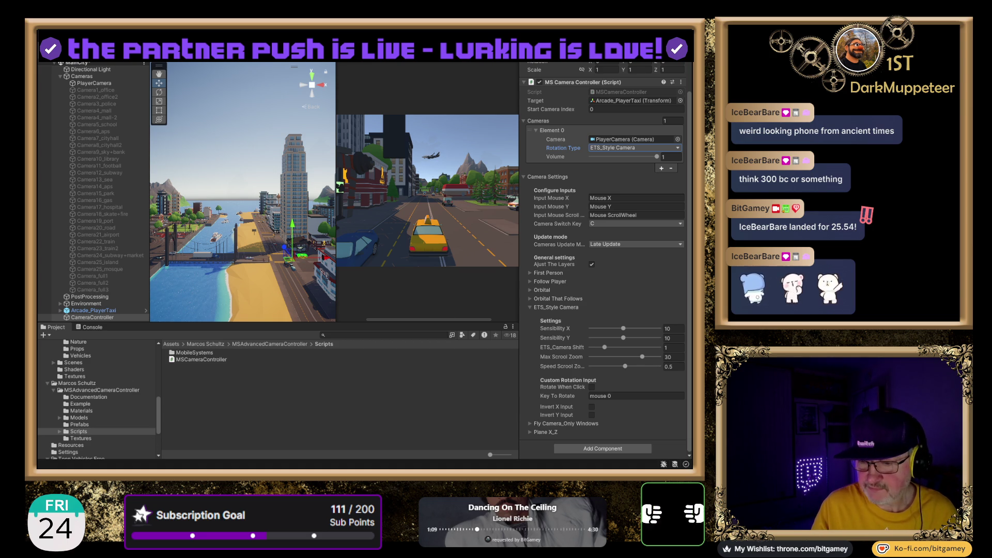
click(488, 373)
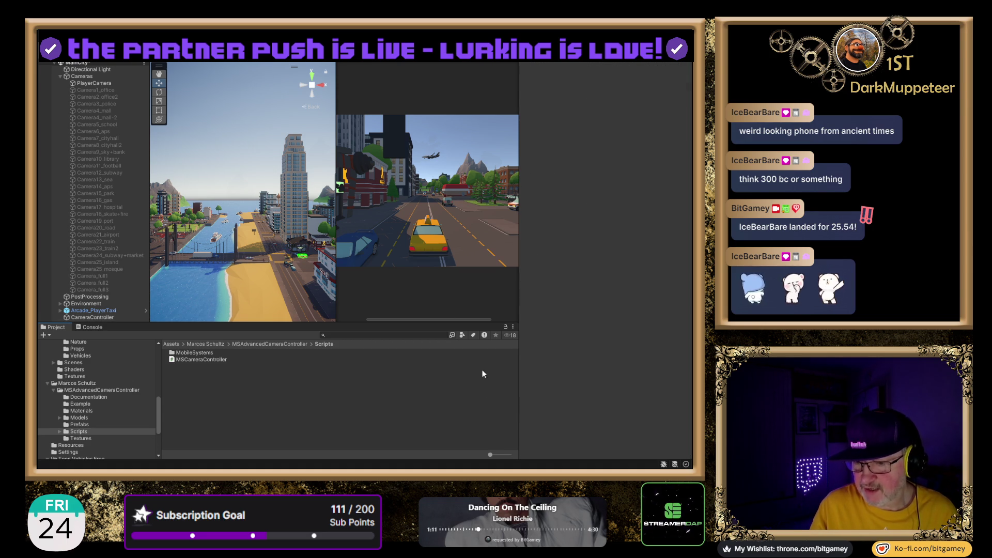
- Tag PlayerCamera as MainCamera and widen the Game view showing the taxi
click(101, 83)
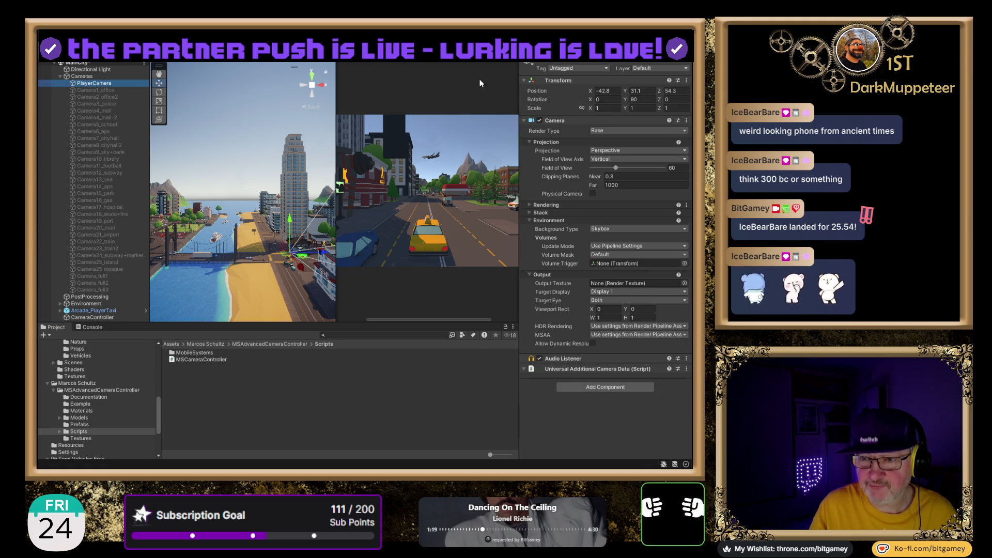
click(582, 114)
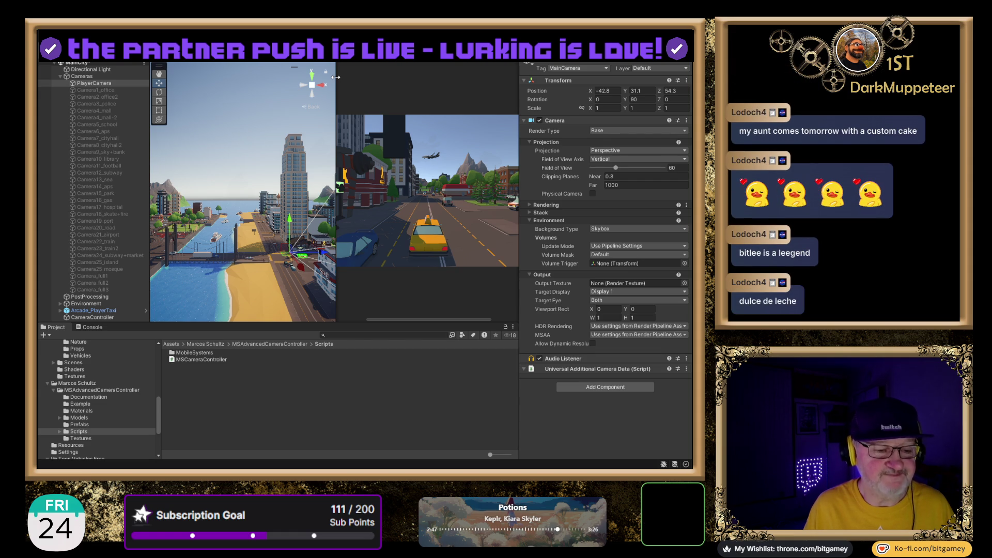
mouse_move(336, 77)
mouse_down()
mouse_move(367, 80)
mouse_move(204, 106)
mouse_up()
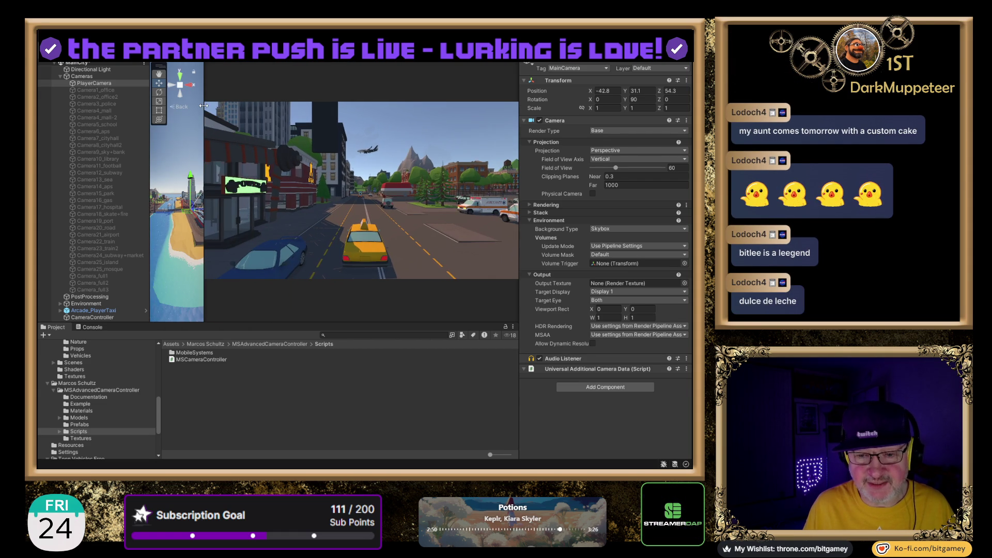
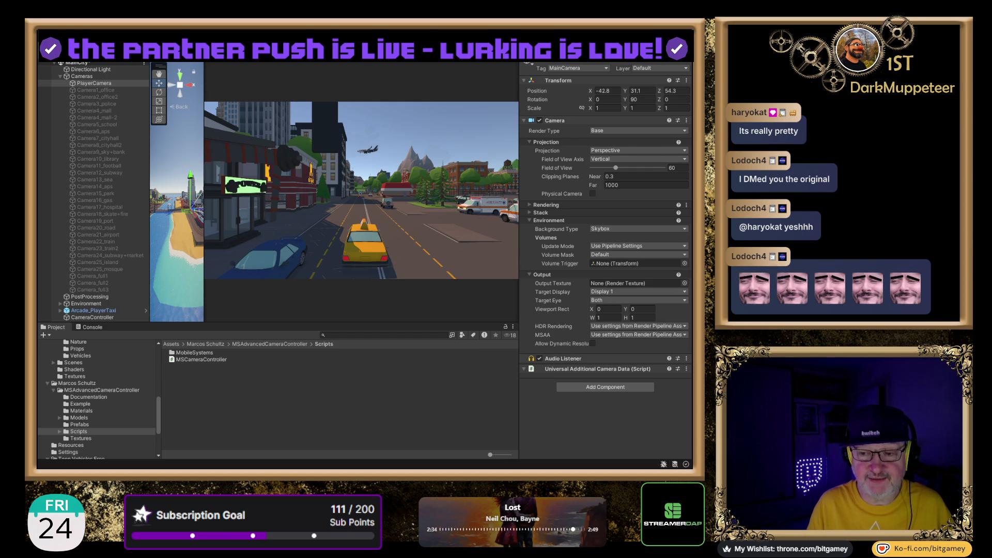
- After a test drive, set Arcade_PlayerTaxi's Arcade Vehicle Controller Turn value to 5
key(ctrl+p)
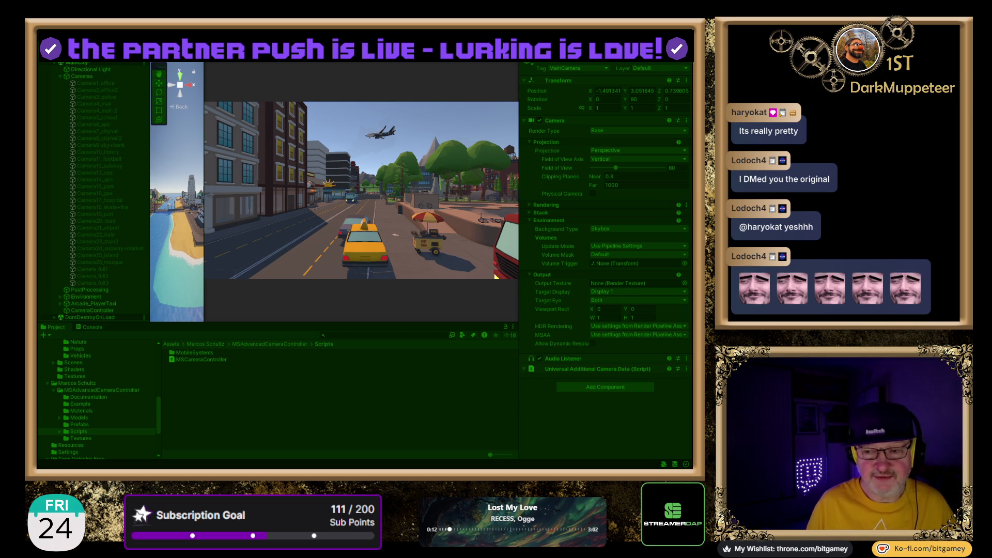
key(ctrl+p)
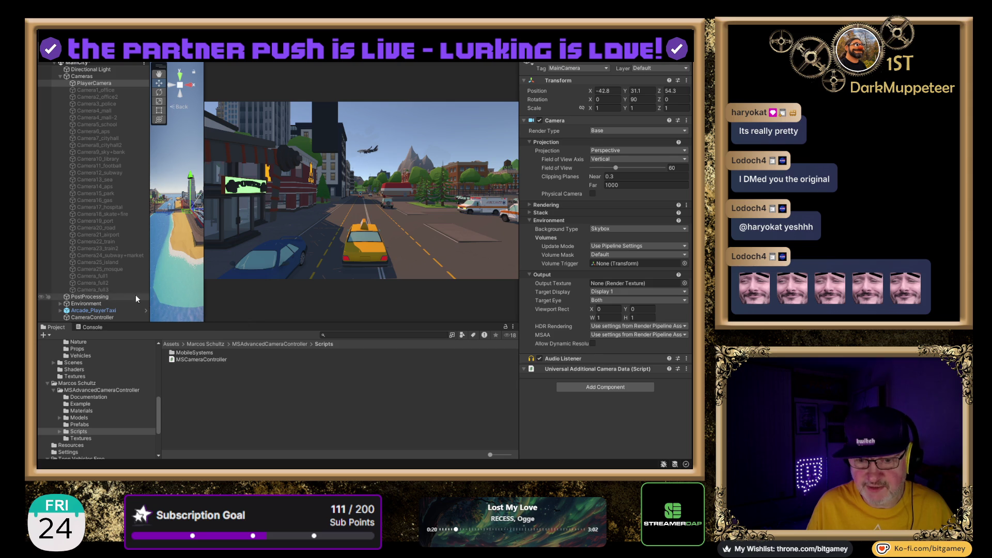
click(88, 311)
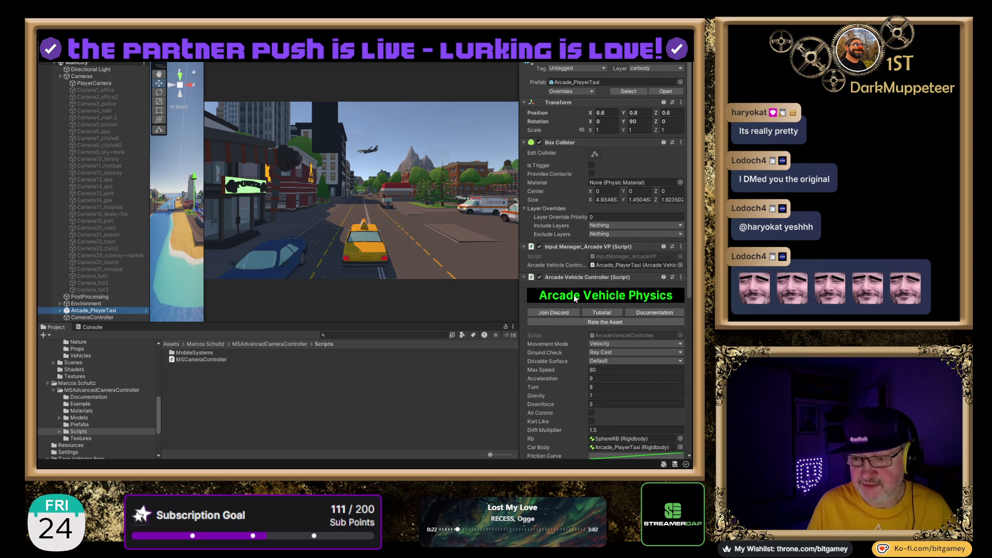
scroll(570, 276, down, 3)
scroll(569, 272, down, 4)
scroll(564, 197, down, 2)
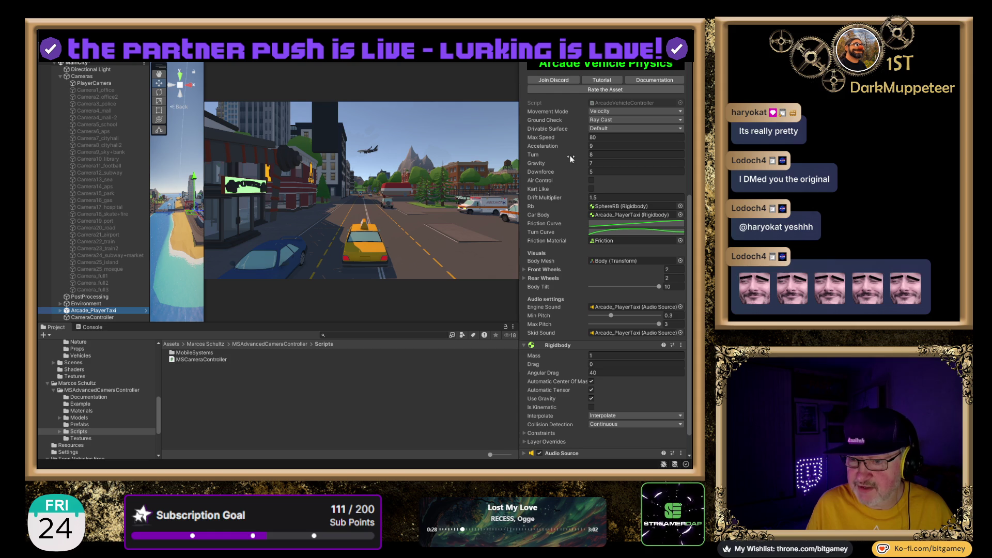
click(601, 156)
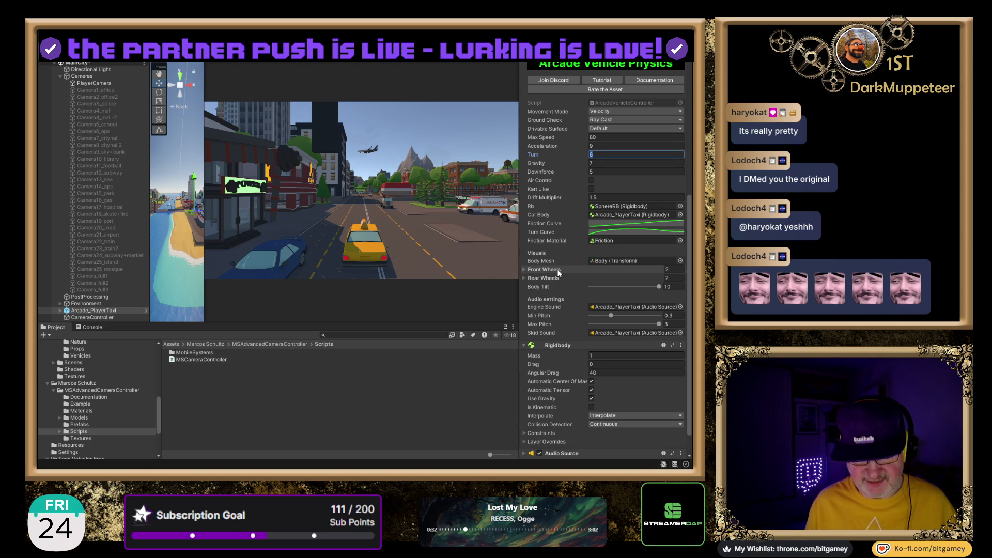
text(5)
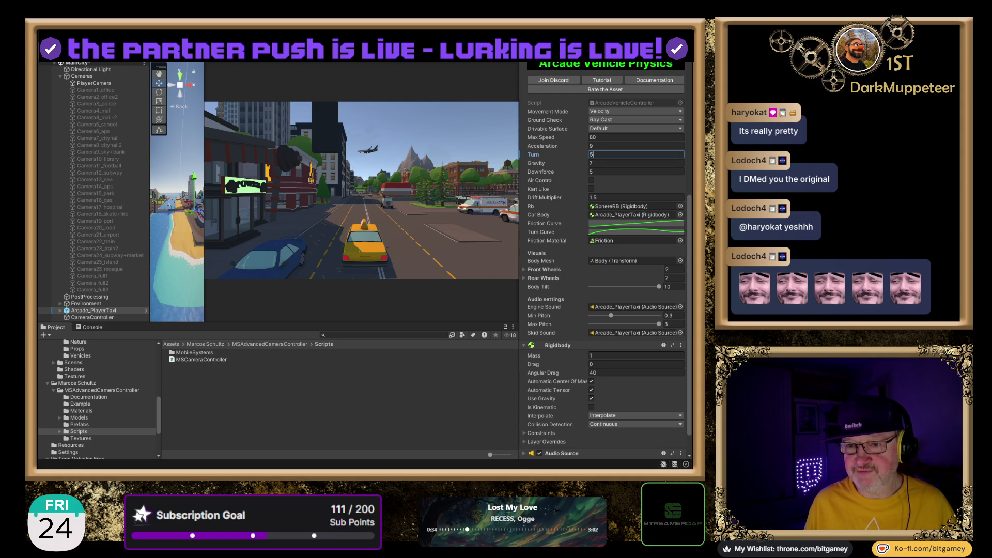
- Test-drive the taxi in play mode with Turn set to 5
key(ctrl+p)
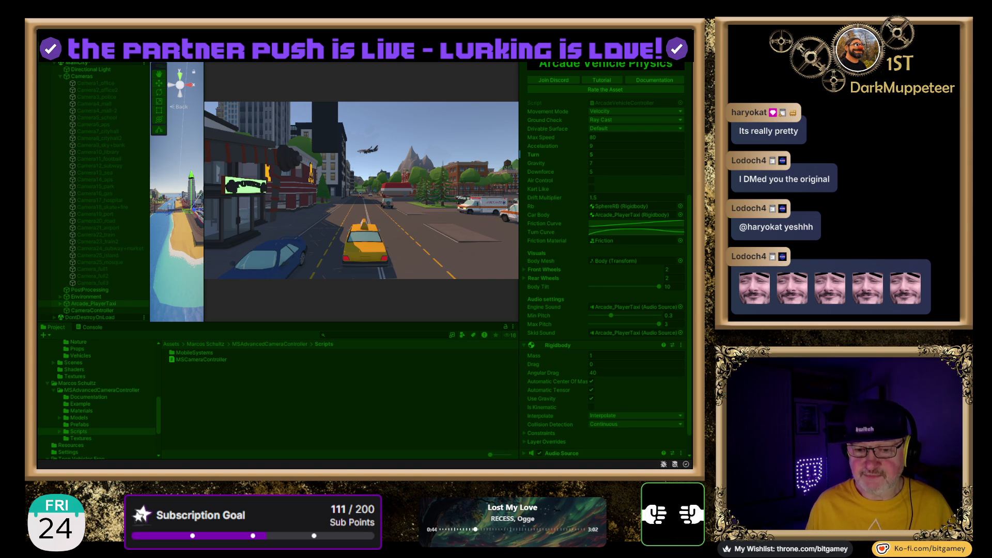
scroll(604, 258, up, 5)
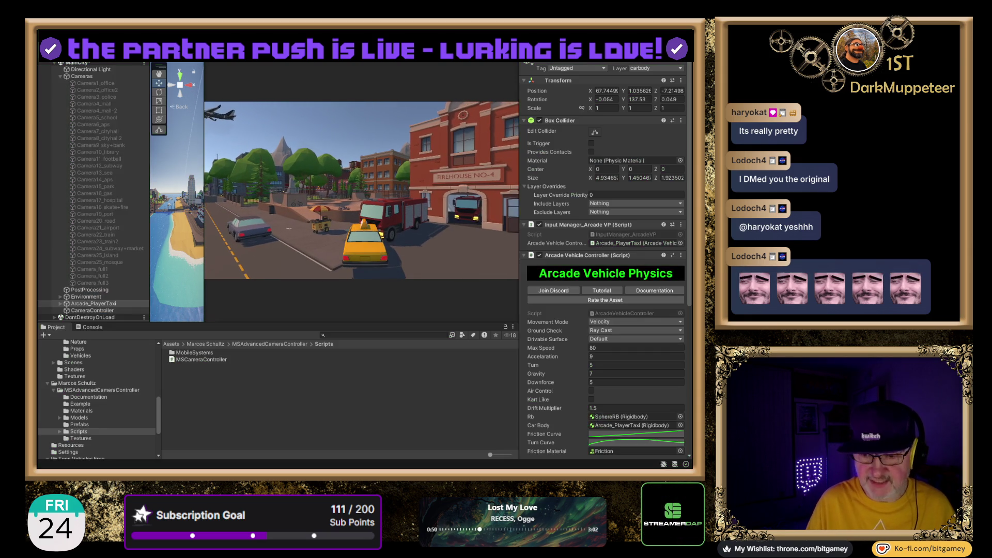
key(ctrl+p)
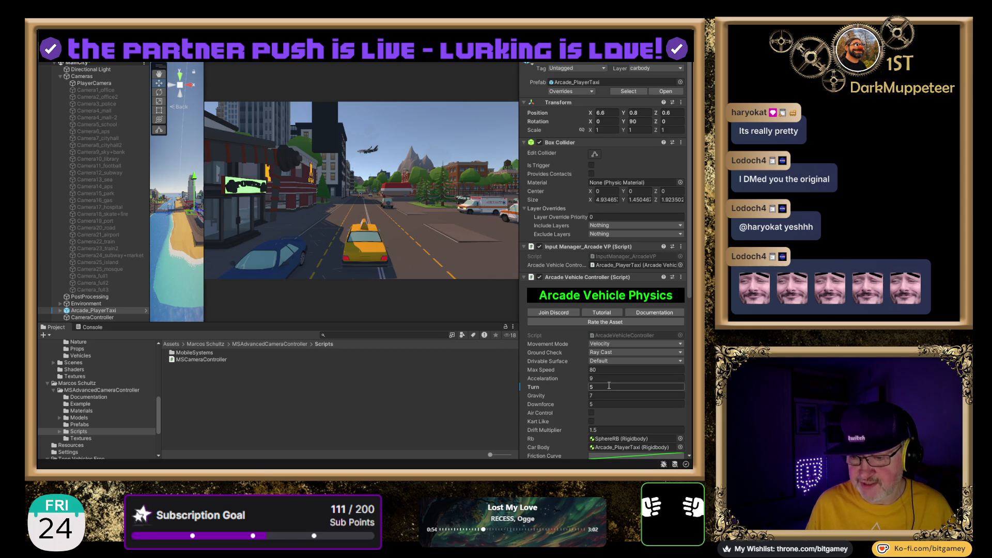
- Change Turn to 3, test-drive again, and collapse the Cameras group
click(609, 388)
text(3)
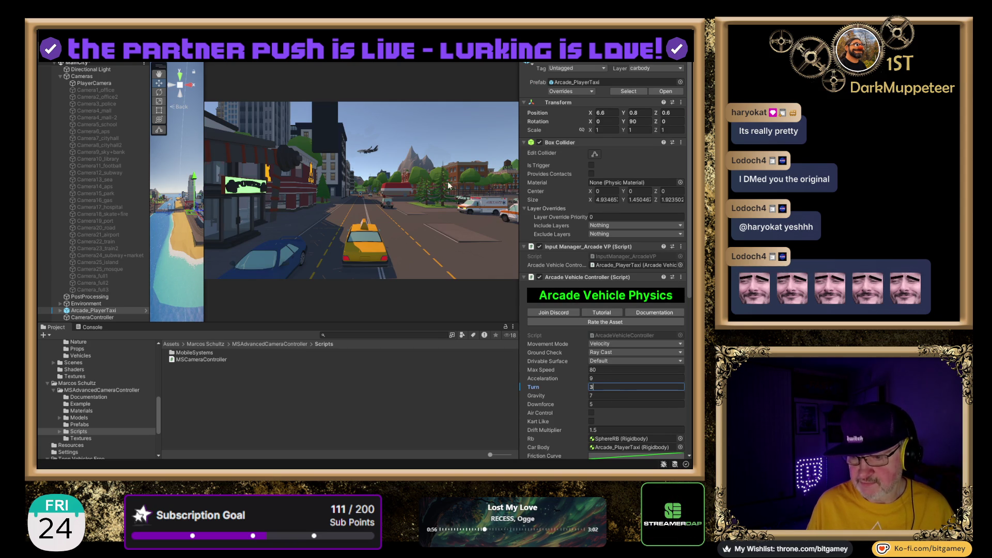
key(ctrl+p)
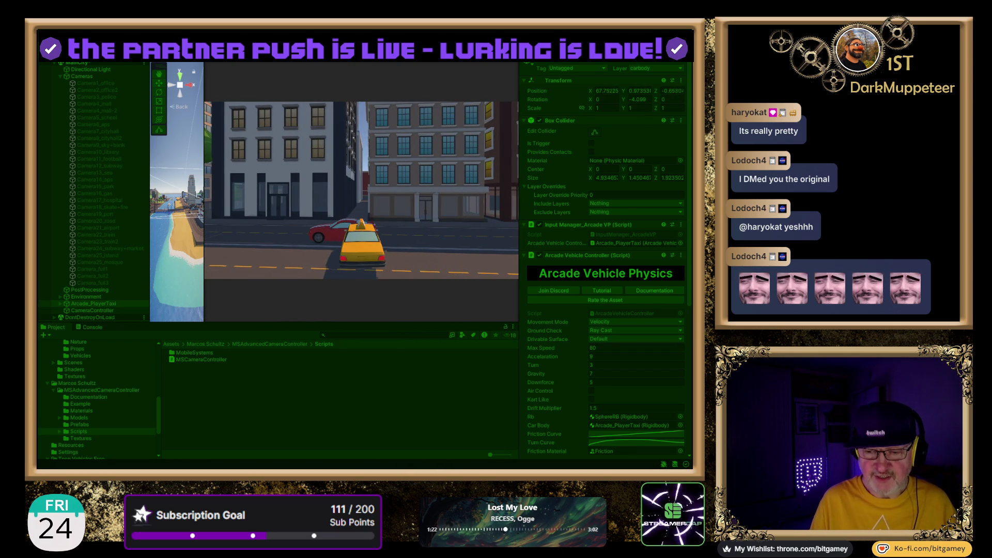
key(ctrl+p)
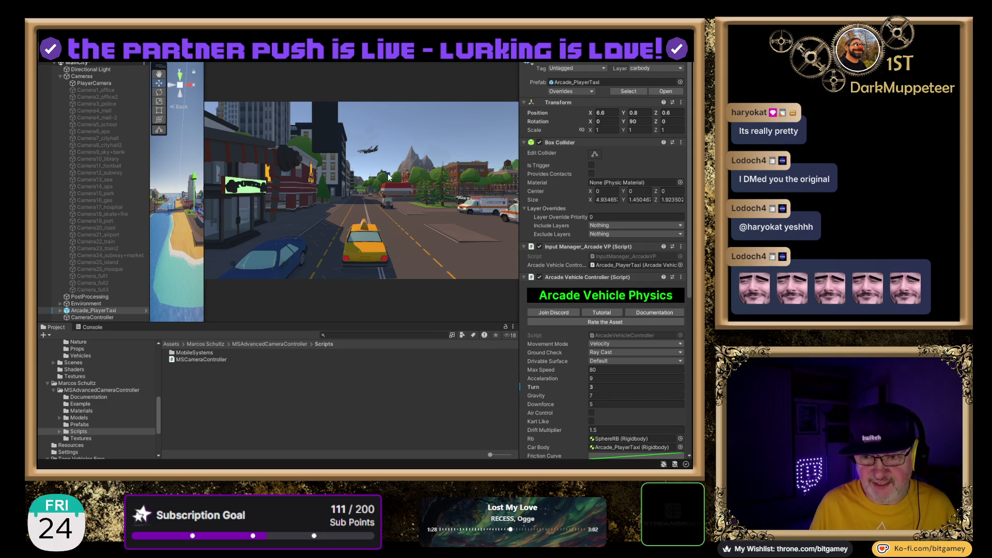
click(60, 76)
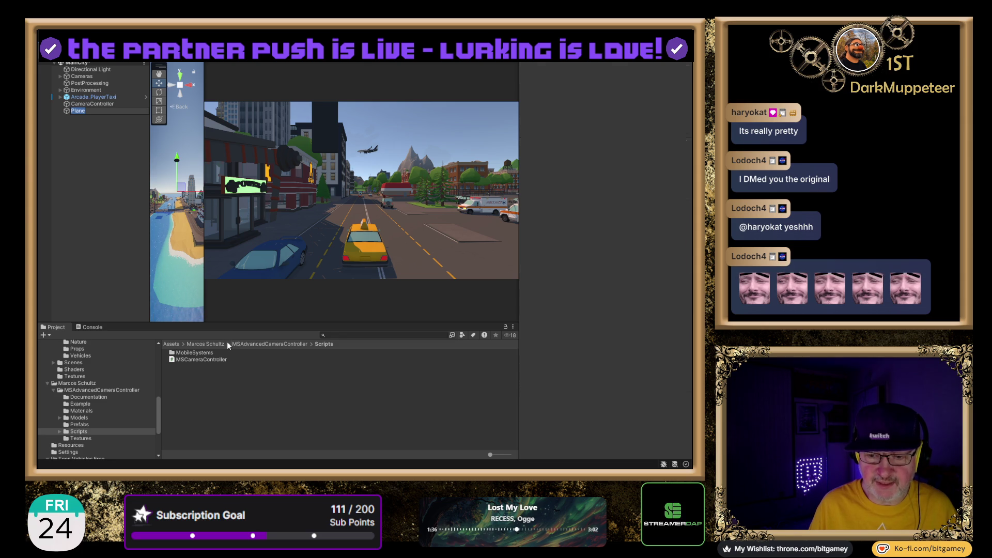
- Name the new plane TestDrivingPlane and reset its Transform to position 0, 0, 0
text(Test)
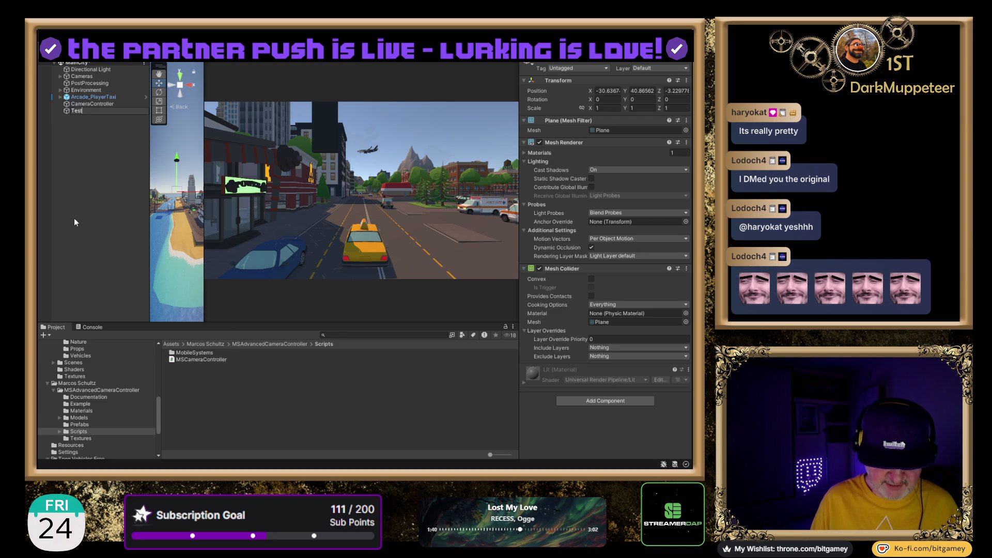
text(DrivingPlane)
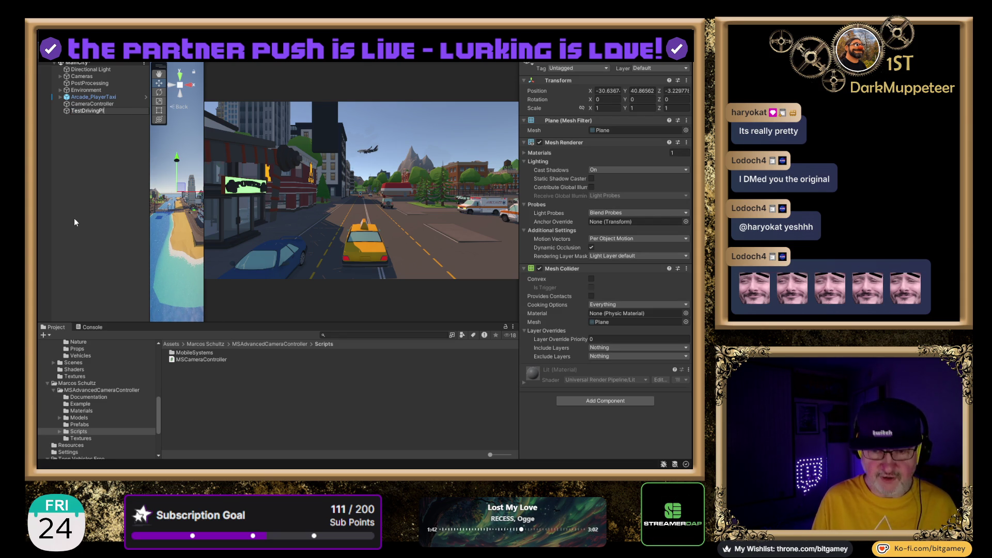
key(Return)
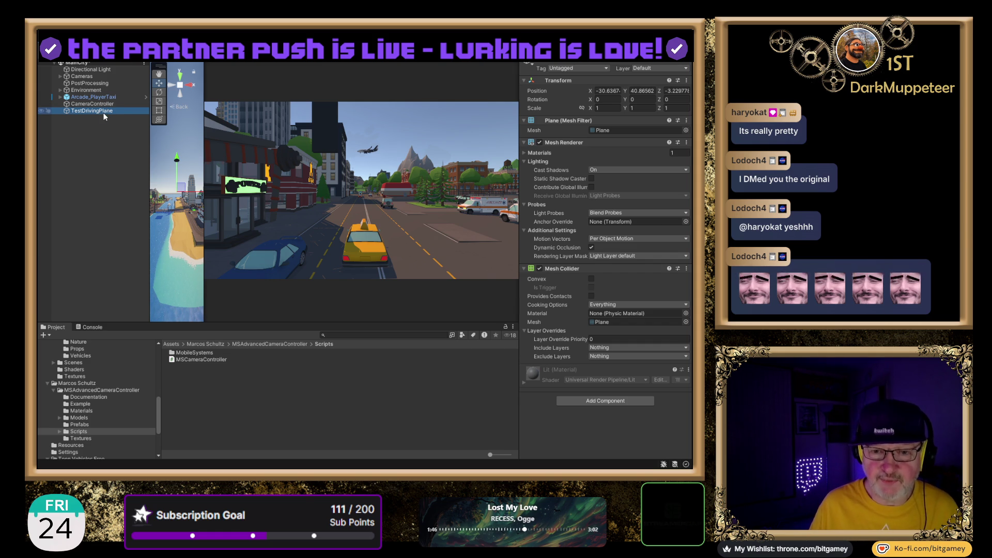
click(686, 81)
click(685, 87)
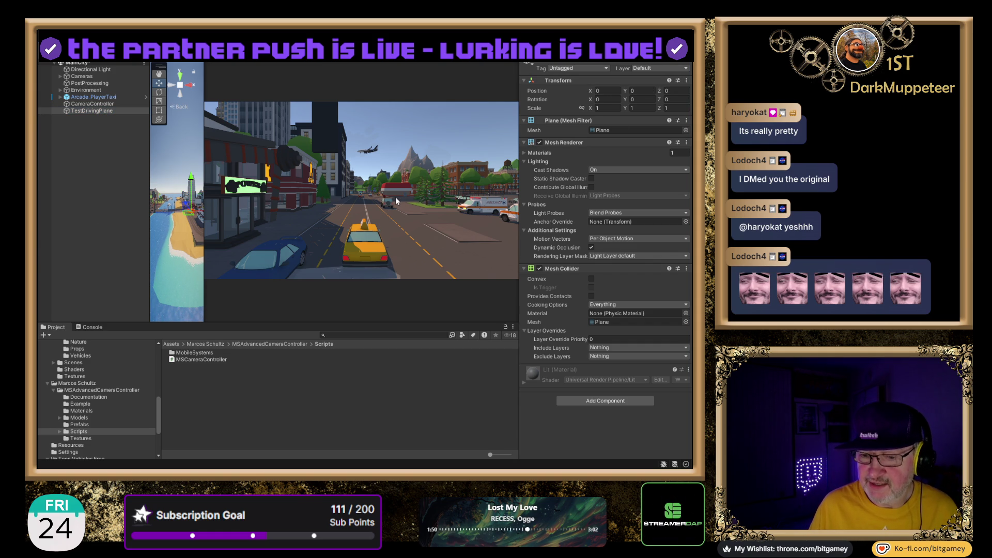
drag(204, 170, 416, 165)
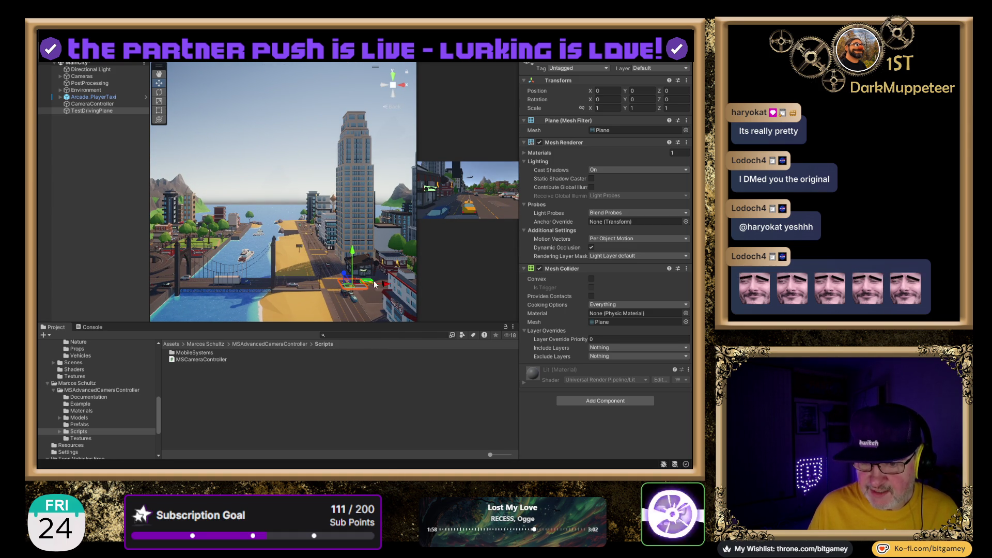
- In Top view, move TestDrivingPlane left beside the city to X −1146
scroll(357, 284, down, 3)
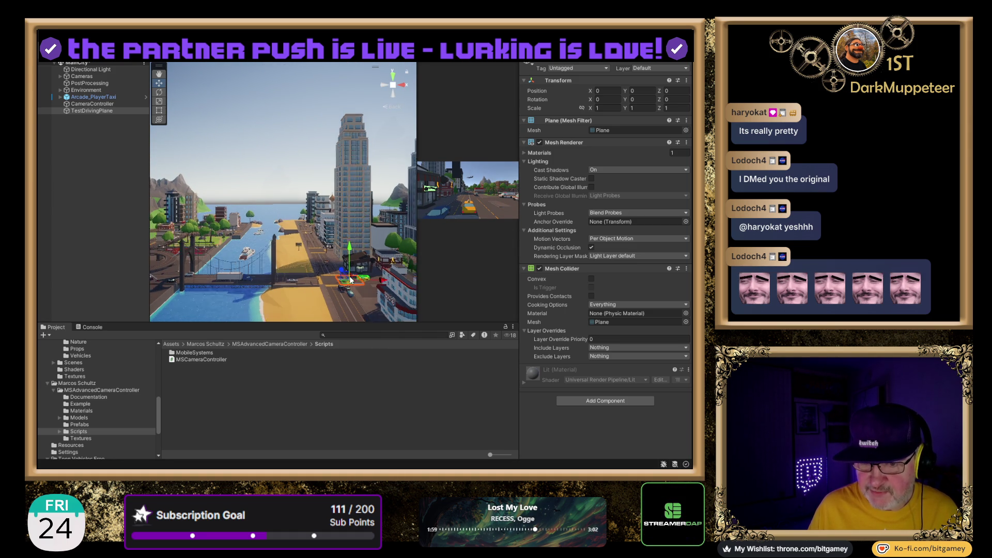
click(392, 78)
scroll(327, 180, down, 5)
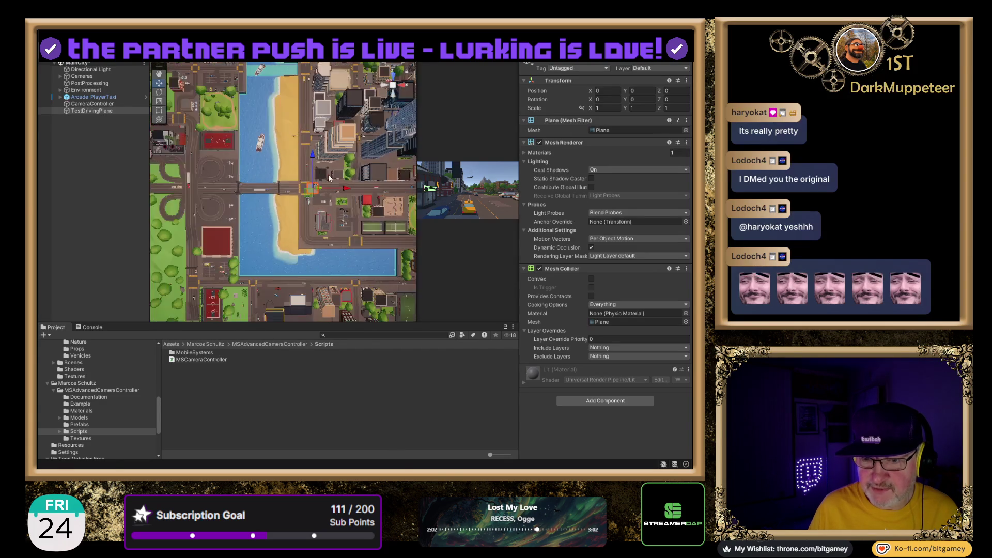
scroll(326, 181, down, 5)
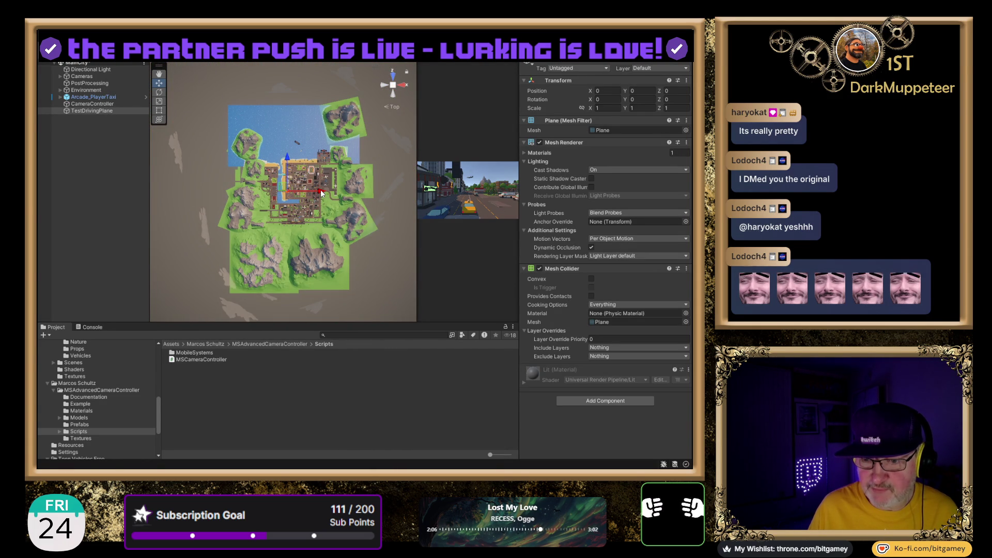
mouse_move(321, 192)
mouse_down()
mouse_move(198, 187)
mouse_move(215, 187)
mouse_up()
- Set TestDrivingPlane's Scale X and Z to 100
click(604, 107)
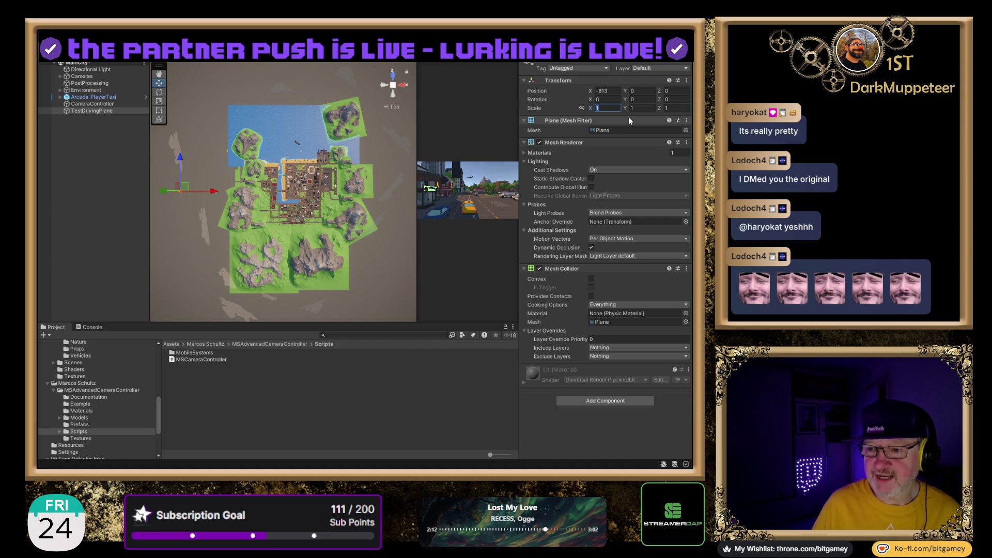
text(10)
key(Tab)
key(Tab)
text(10)
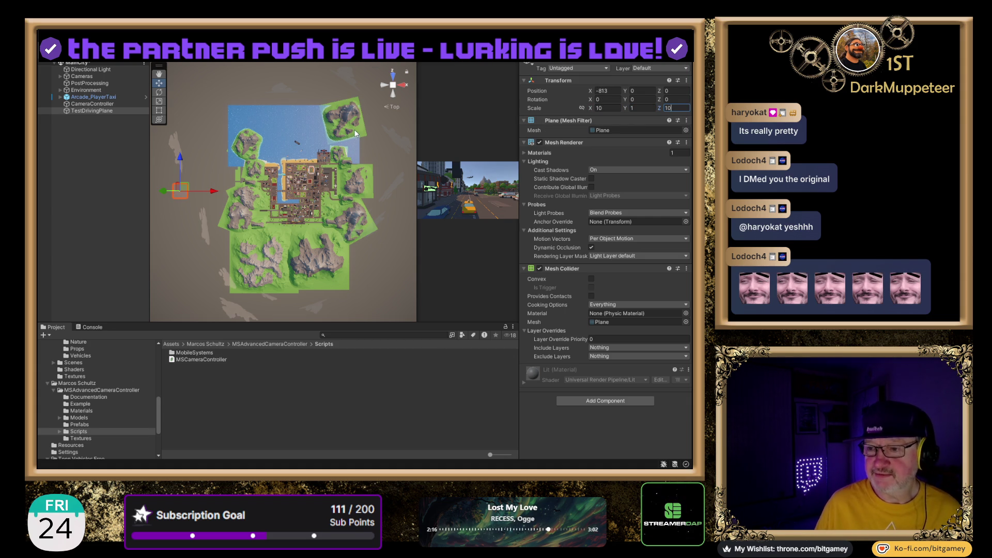
text(0)
key(shift+Tab)
key(shift+Tab)
key(Right)
text(0)
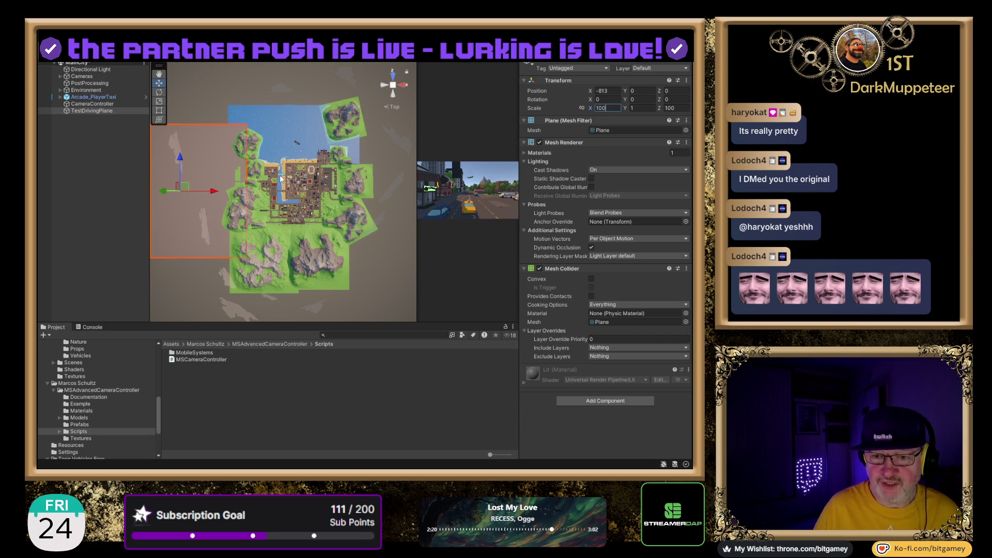
mouse_move(185, 205)
mouse_down()
mouse_move(247, 237)
mouse_move(246, 275)
mouse_move(201, 282)
mouse_move(265, 232)
mouse_move(287, 199)
mouse_up()
- Move Arcade_PlayerTaxi onto the test plane at -1484, 0.8, 1
click(100, 96)
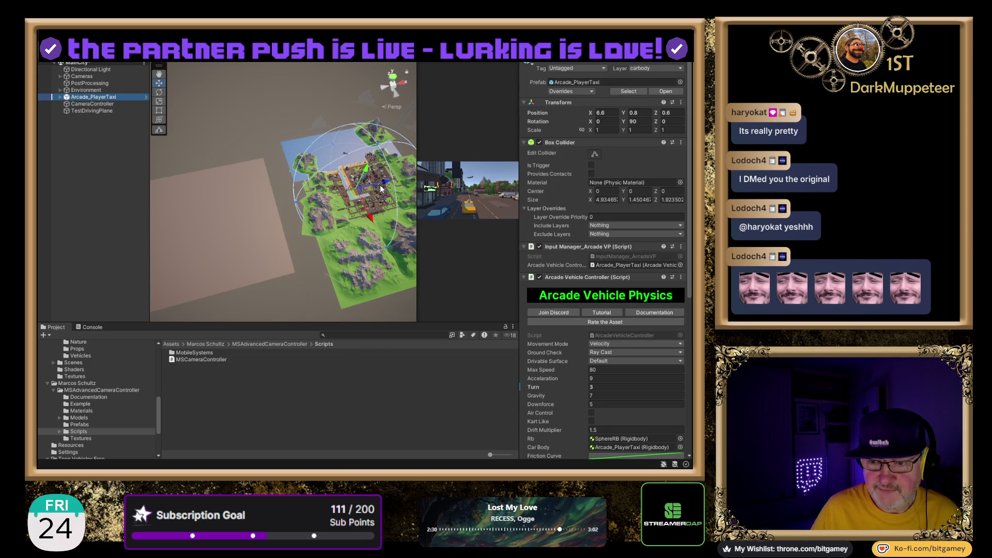
drag(388, 185, 197, 224)
key(f)
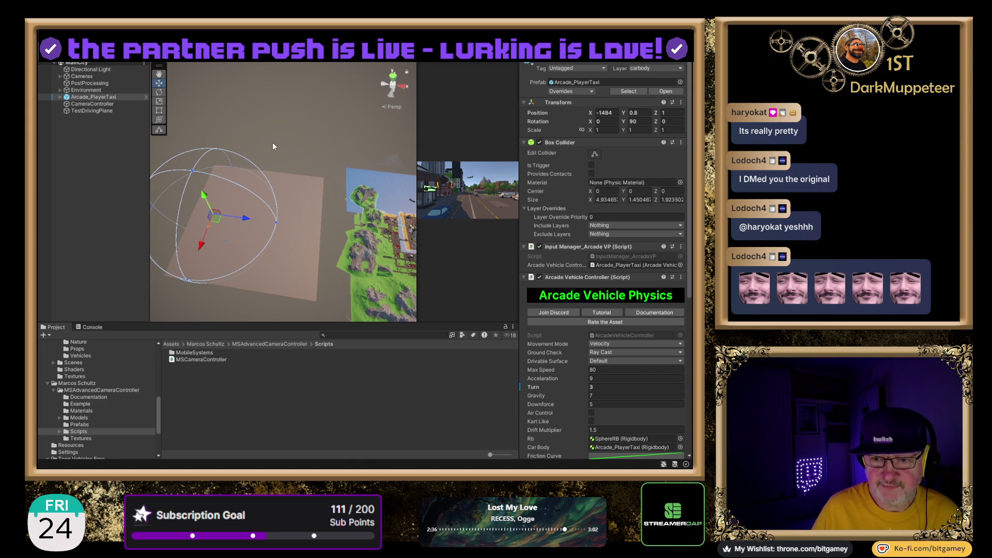
- Scale TestDrivingPlane to 500 × 1 × 500
click(101, 111)
click(616, 108)
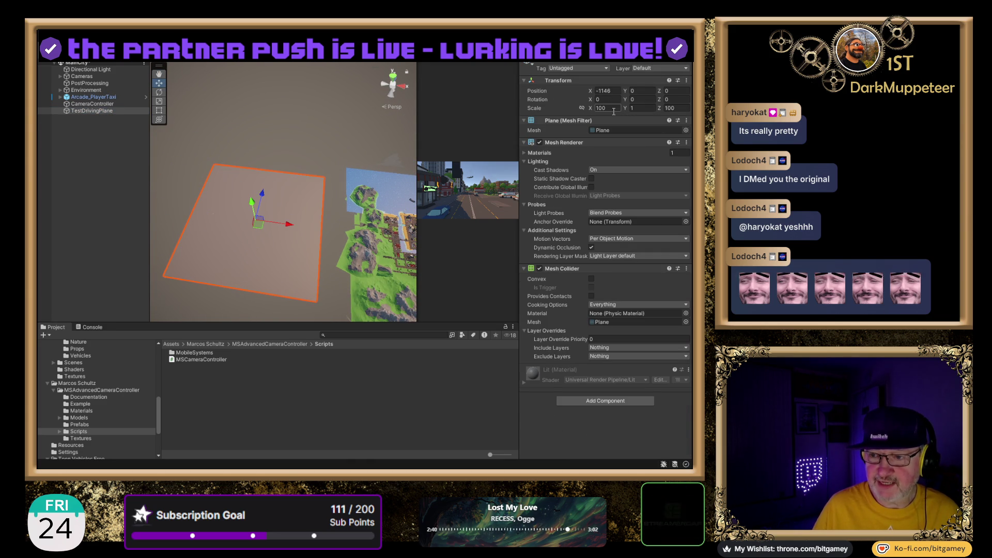
text(500)
key(Tab)
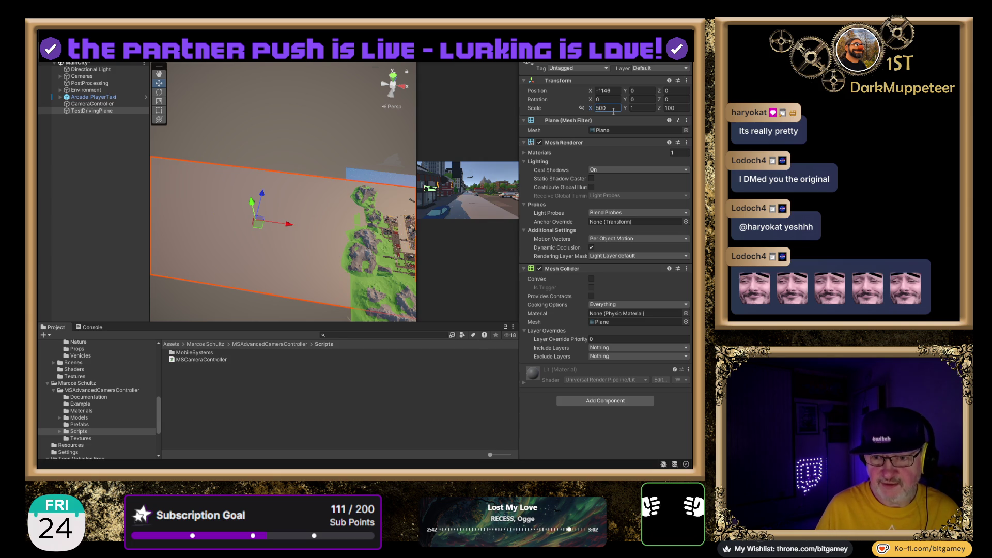
key(Tab)
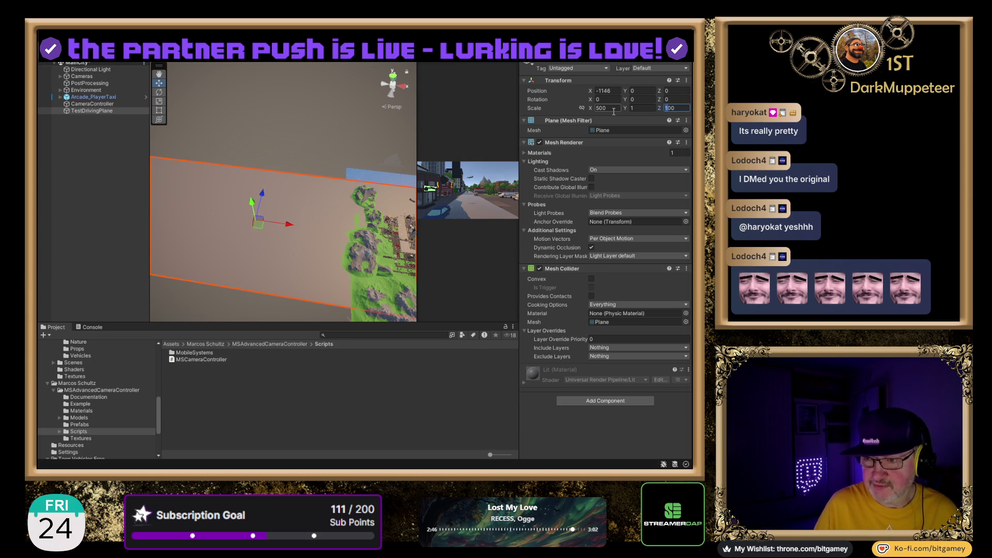
text(500)
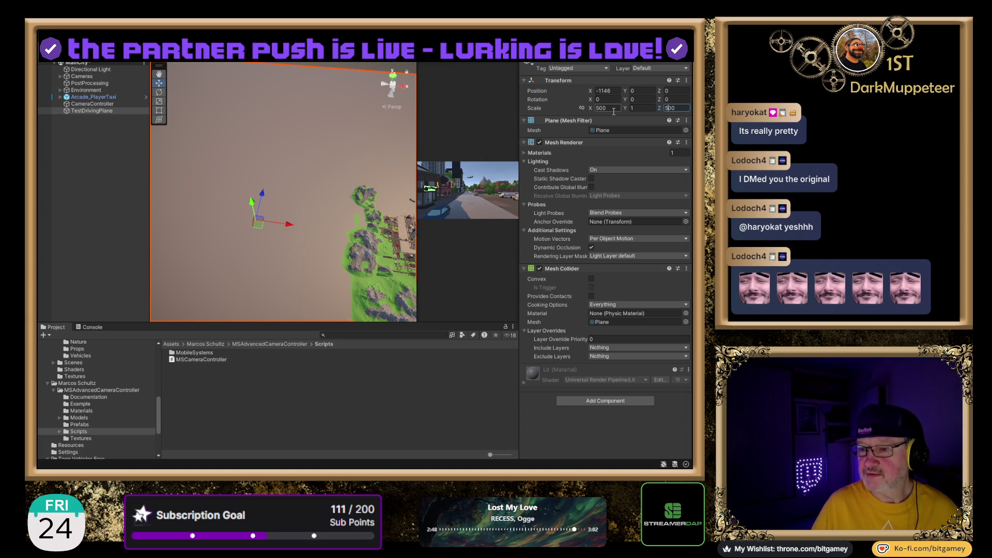
scroll(277, 173, down, 6)
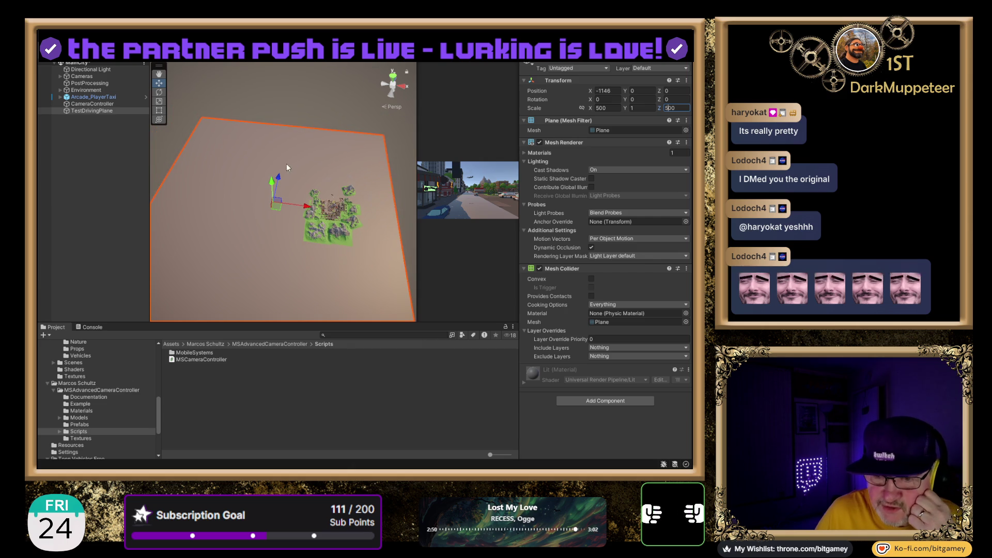
scroll(319, 141, down, 2)
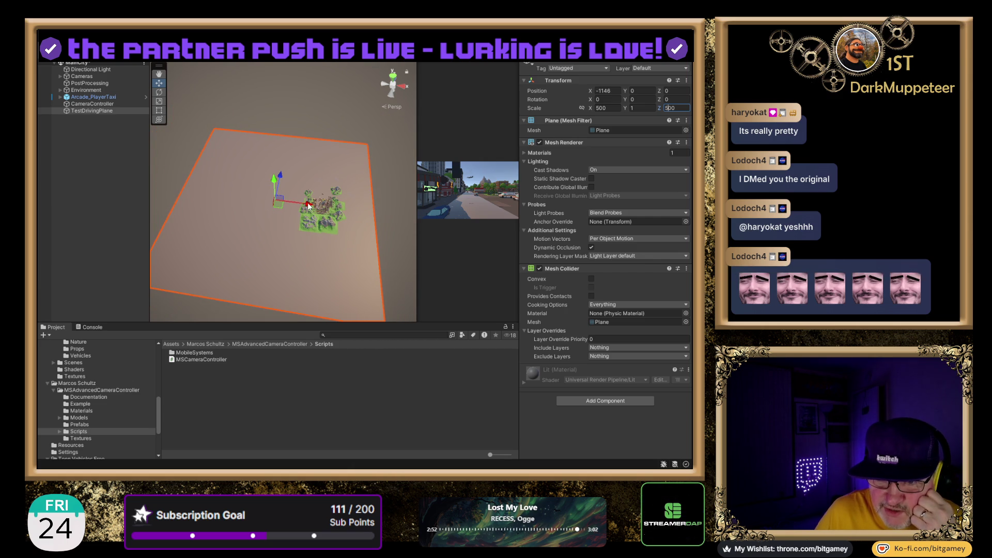
- Move the plane along X to −3334 under the taxi and frame the taxi
drag(298, 207, 224, 207)
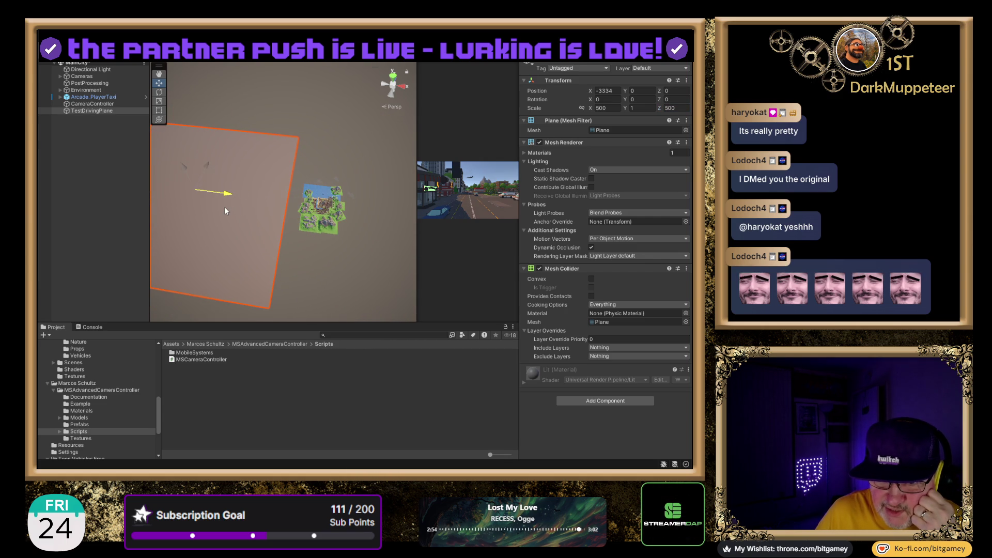
key(f)
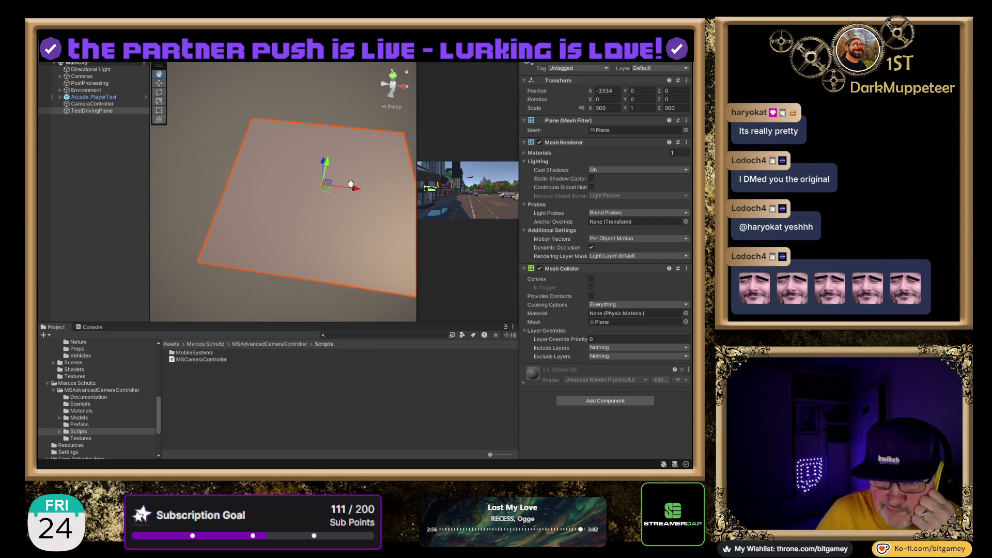
double_click(92, 97)
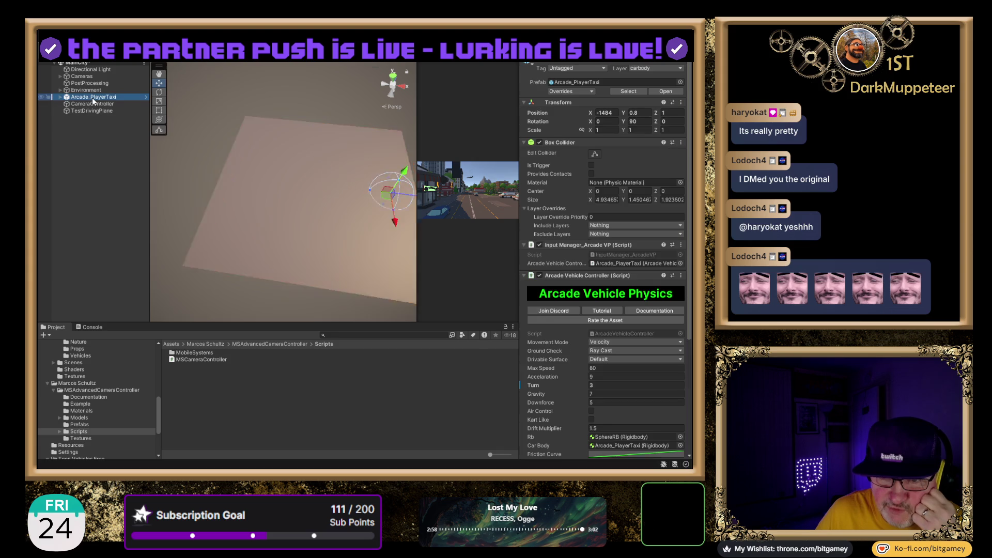
double_click(93, 97)
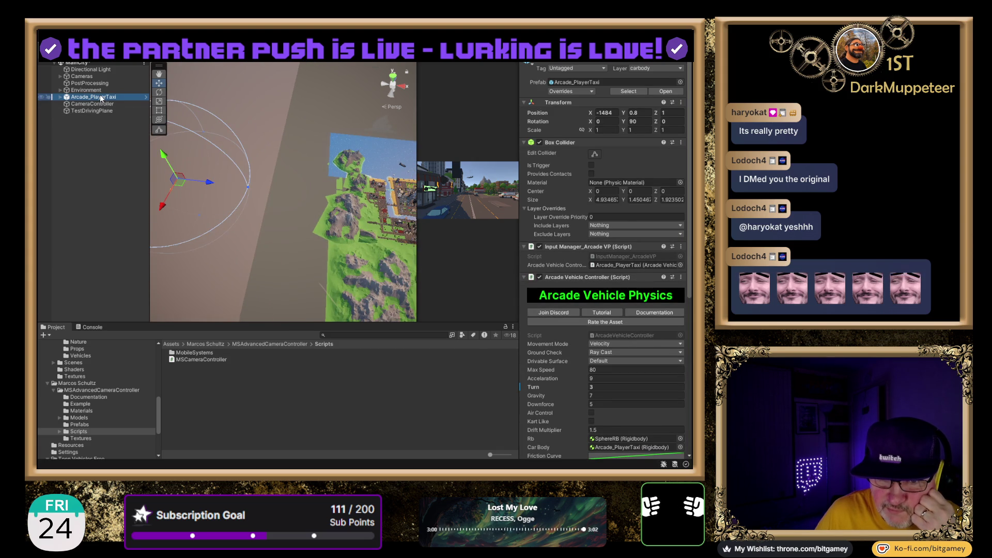
scroll(239, 153, down, 5)
mouse_move(239, 153)
mouse_down()
mouse_move(312, 77)
mouse_move(643, 125)
mouse_move(623, 93)
mouse_move(333, 134)
mouse_move(289, 182)
mouse_up()
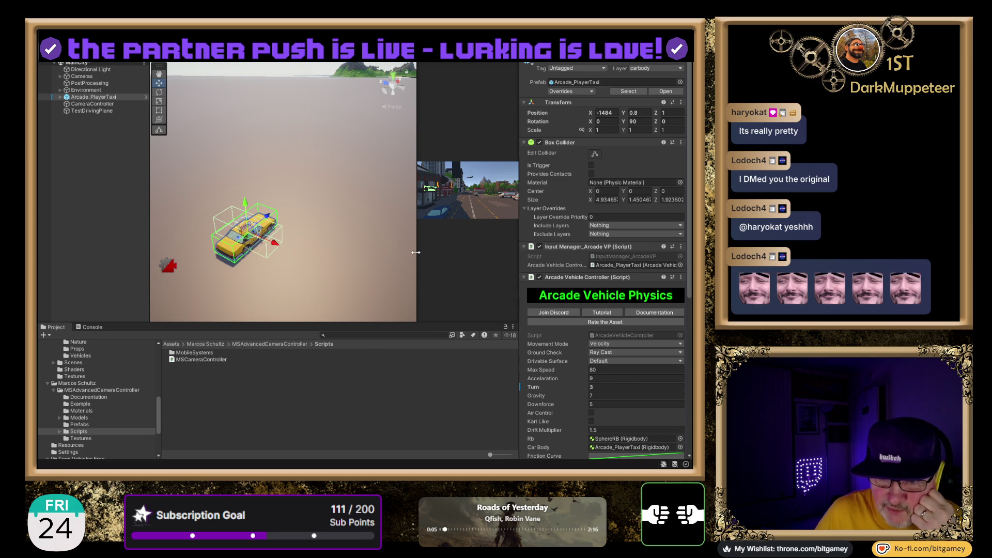
- Widen the Game view and start play mode to test the taxi
drag(416, 257, 277, 262)
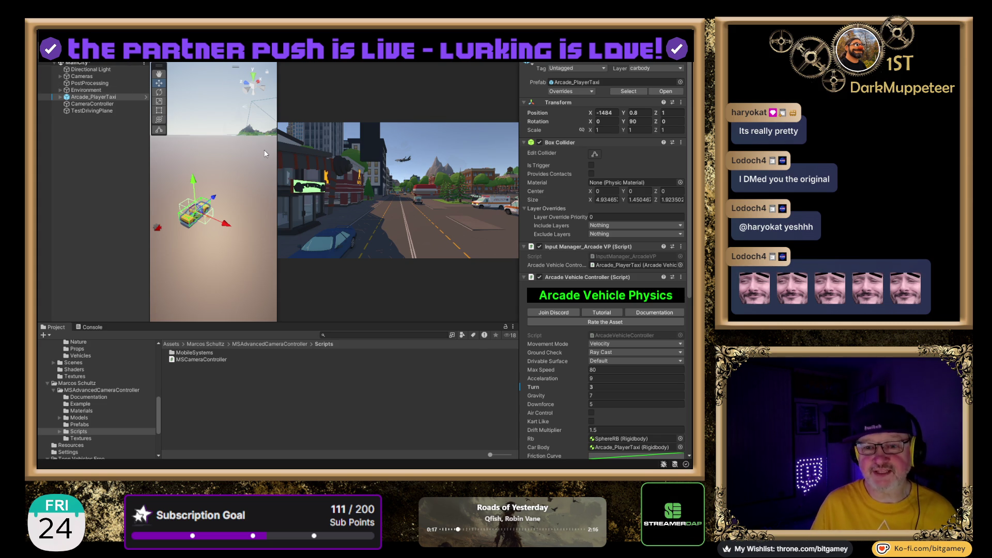
scroll(157, 236, down, 2)
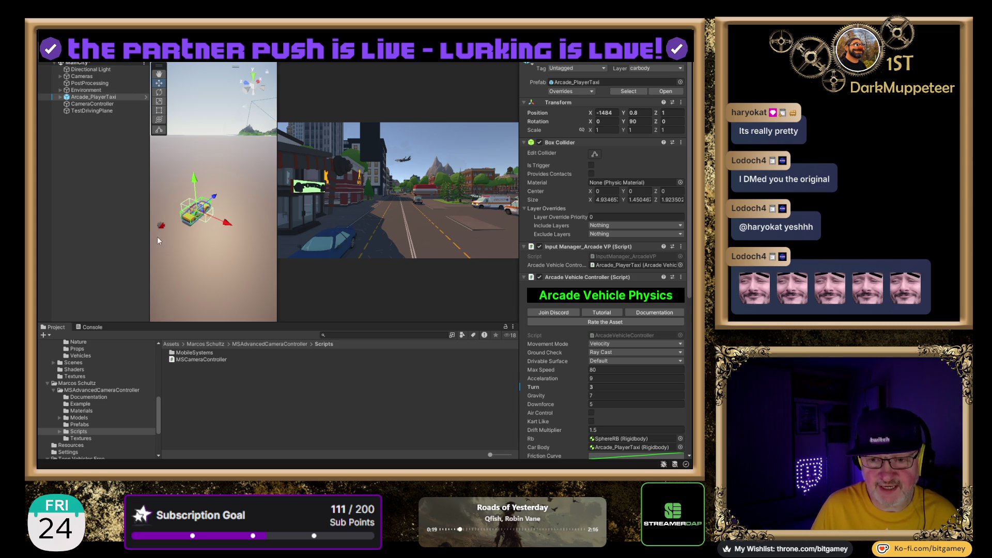
key(ctrl+p)
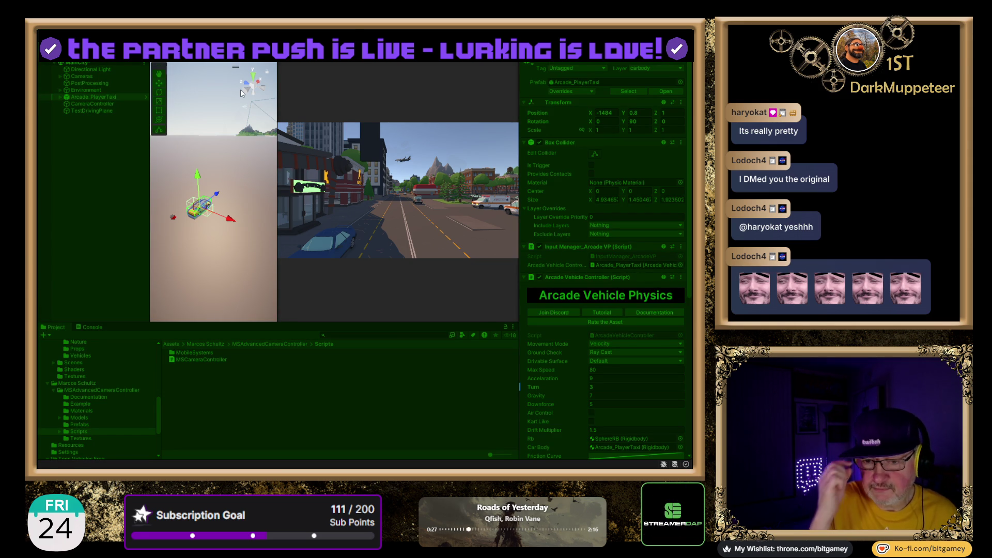
- Run a play-mode test drive on the test plane, then expand Cameras in the Hierarchy
key(ctrl+p)
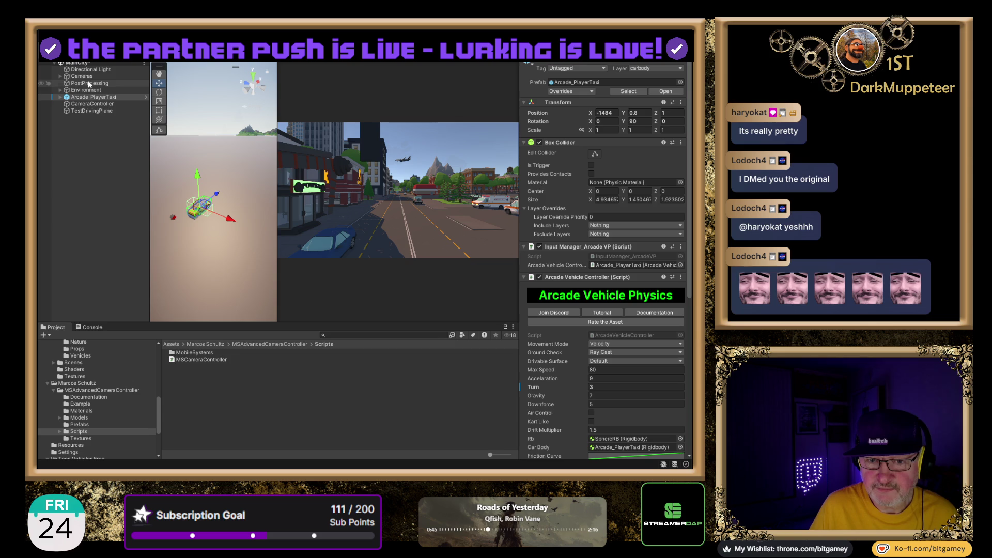
click(60, 76)
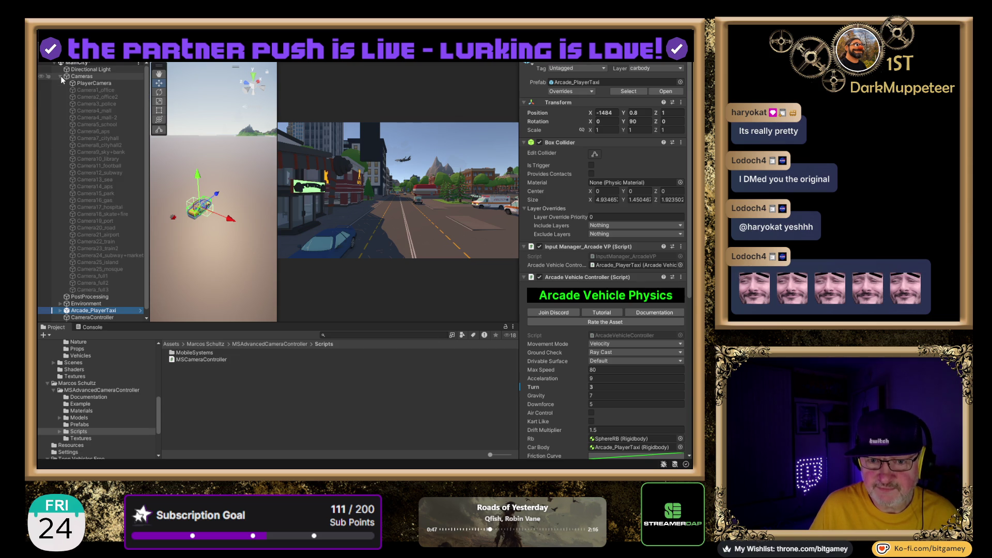
- Inspect PlayerCamera under Cameras, collapse the Cameras group, and stop play mode
click(97, 82)
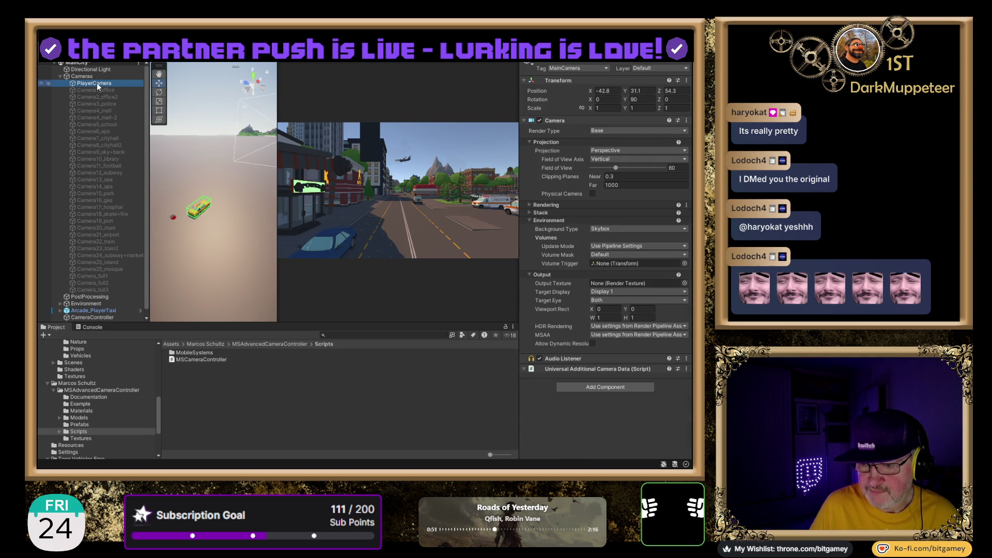
click(57, 77)
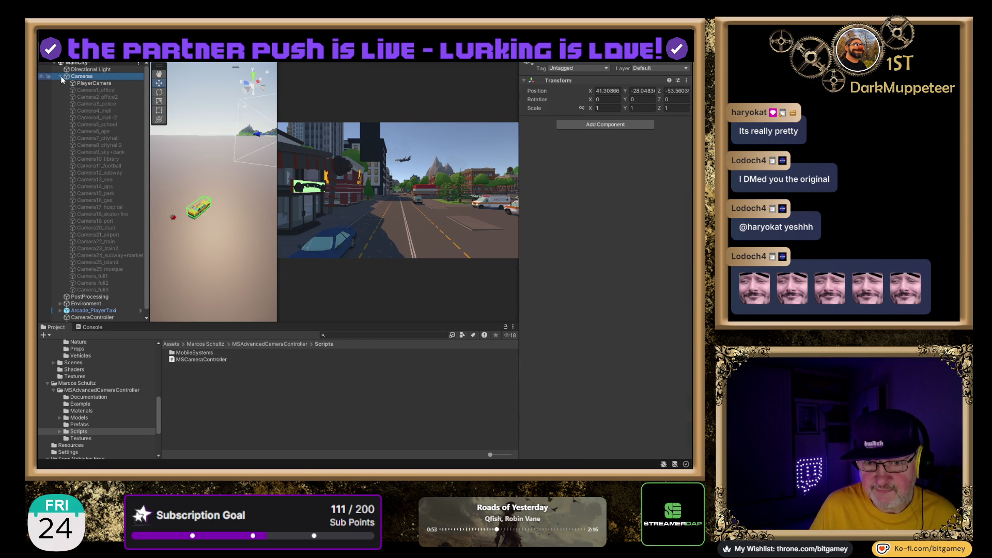
click(61, 77)
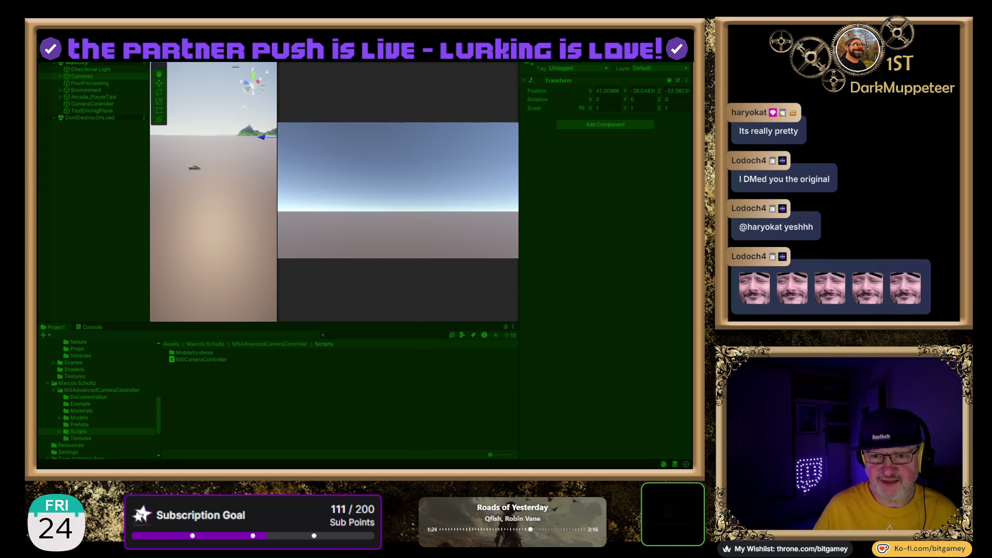
key(ctrl+p)
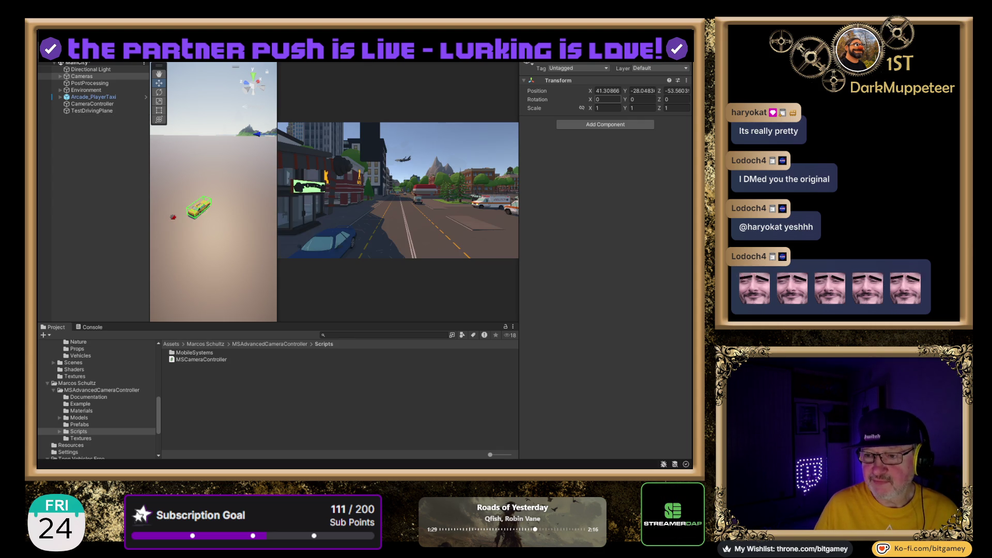
- Check CameraController's Target, Arcade_PlayerTaxi, and its PlayerCamera using ETS_Style Camera rotation
click(85, 104)
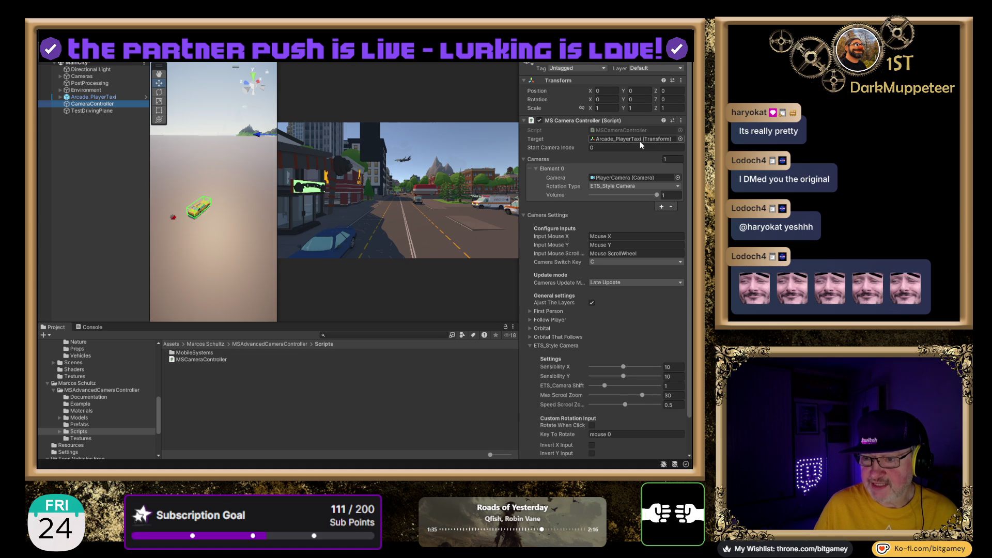
click(618, 140)
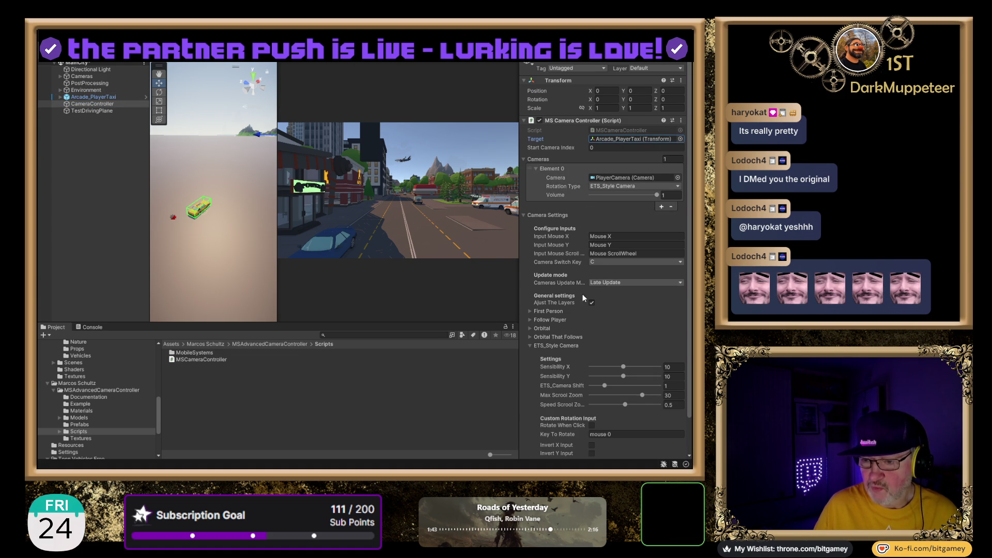
scroll(657, 328, down, 2)
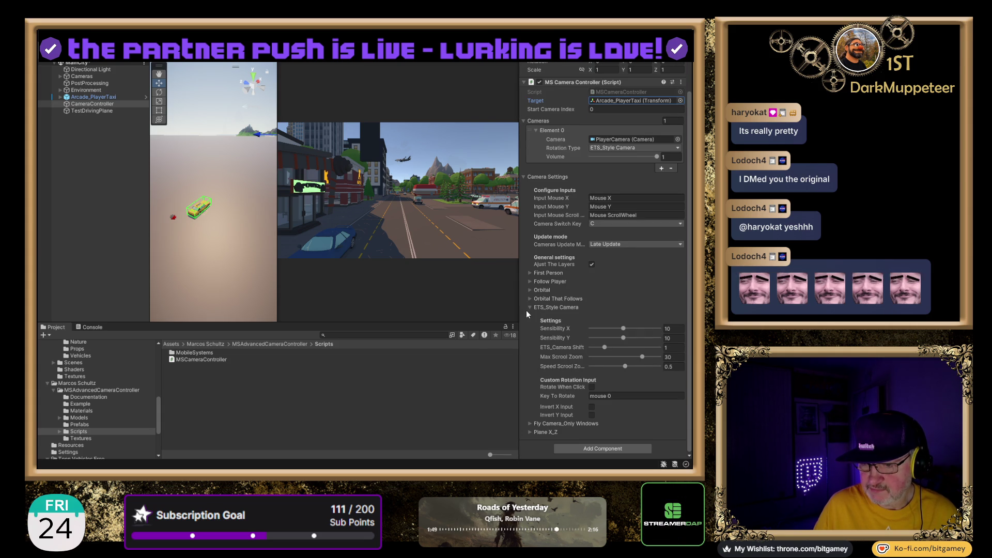
scroll(590, 278, up, 2)
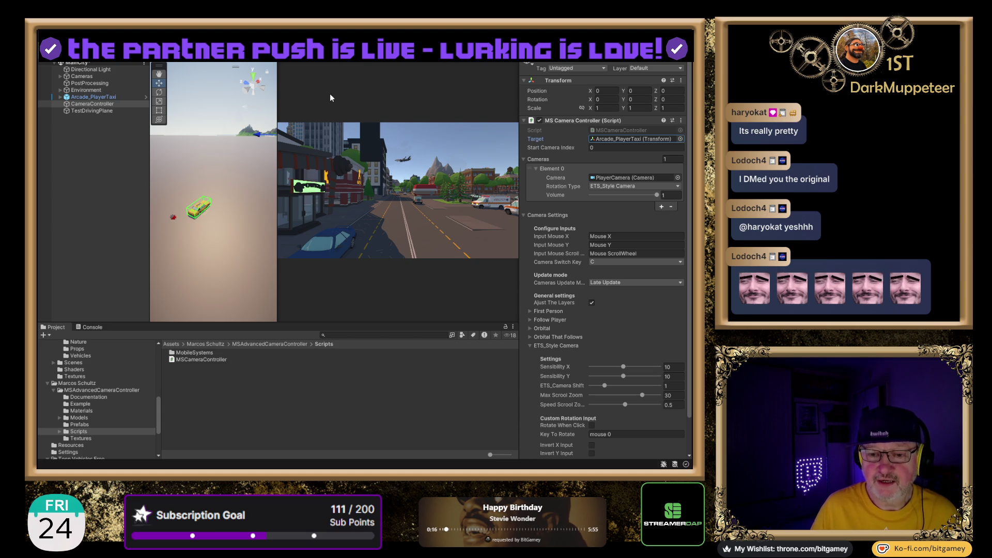
click(99, 107)
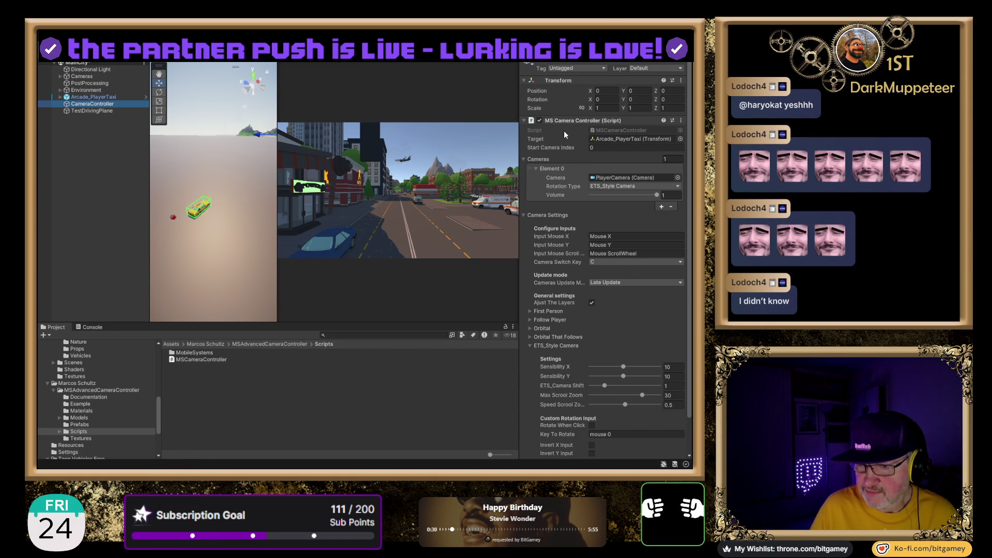
click(627, 180)
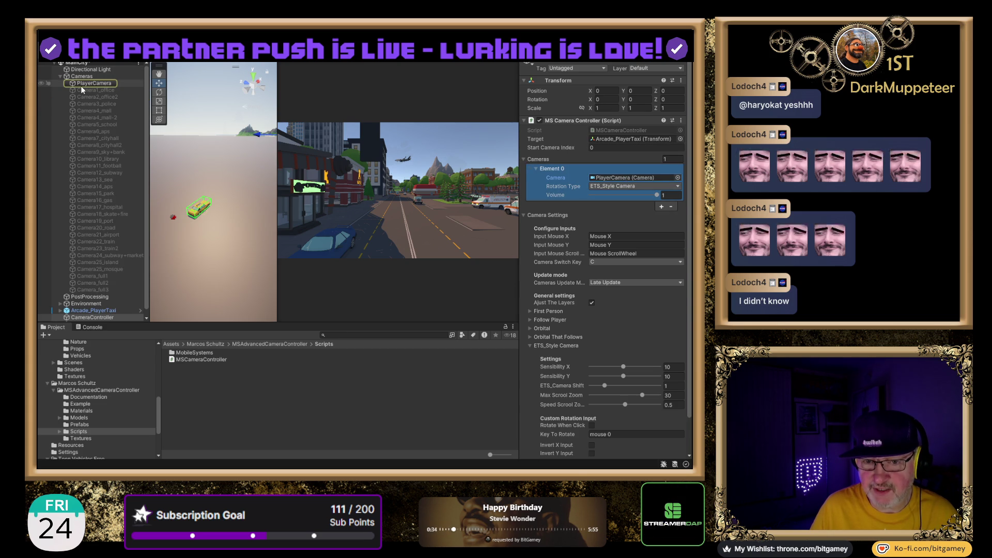
click(97, 82)
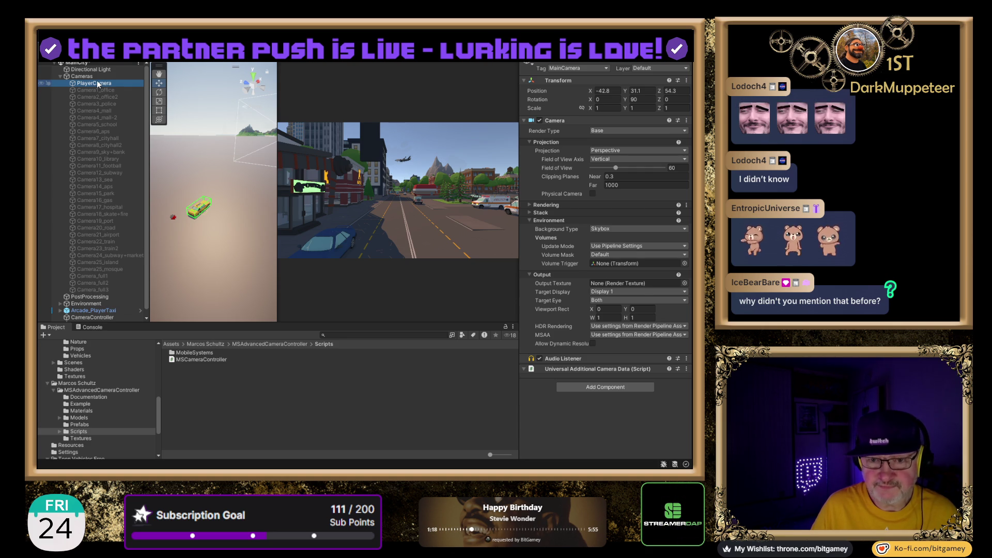
click(105, 317)
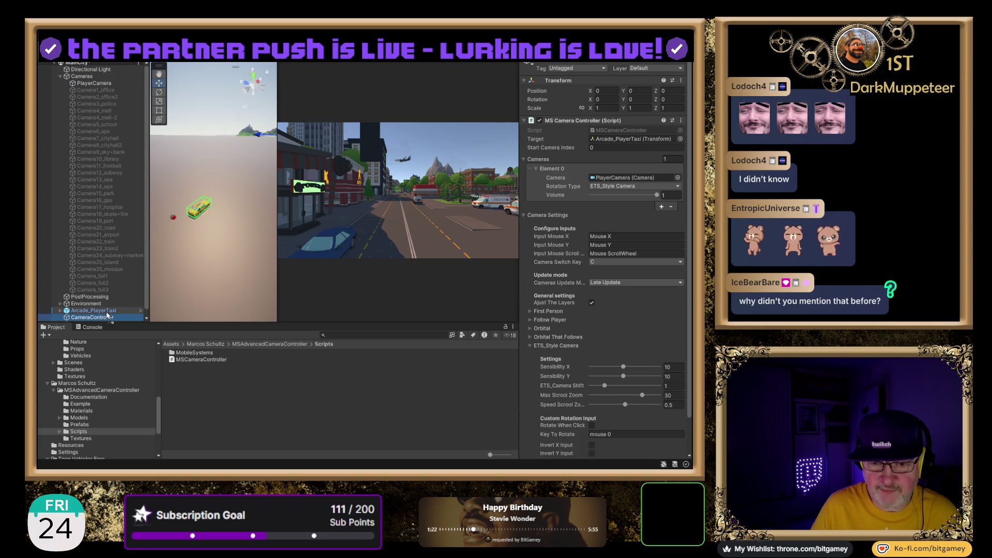
drag(106, 313, 106, 309)
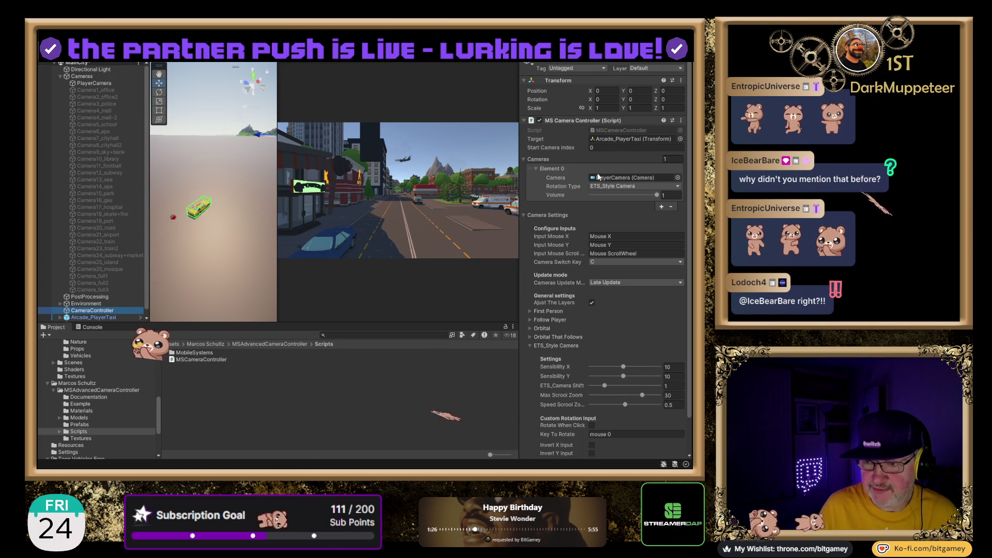
click(631, 139)
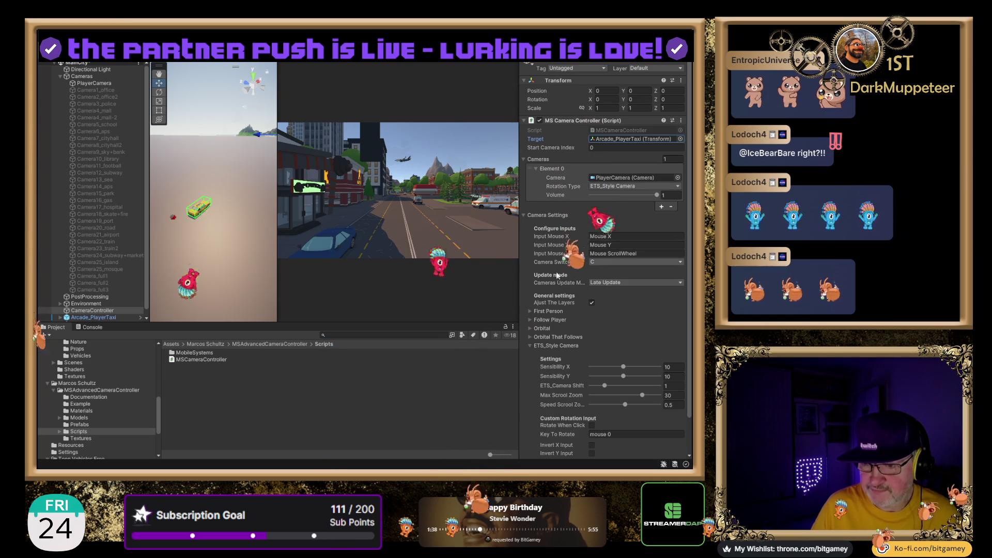
scroll(625, 320, down, 3)
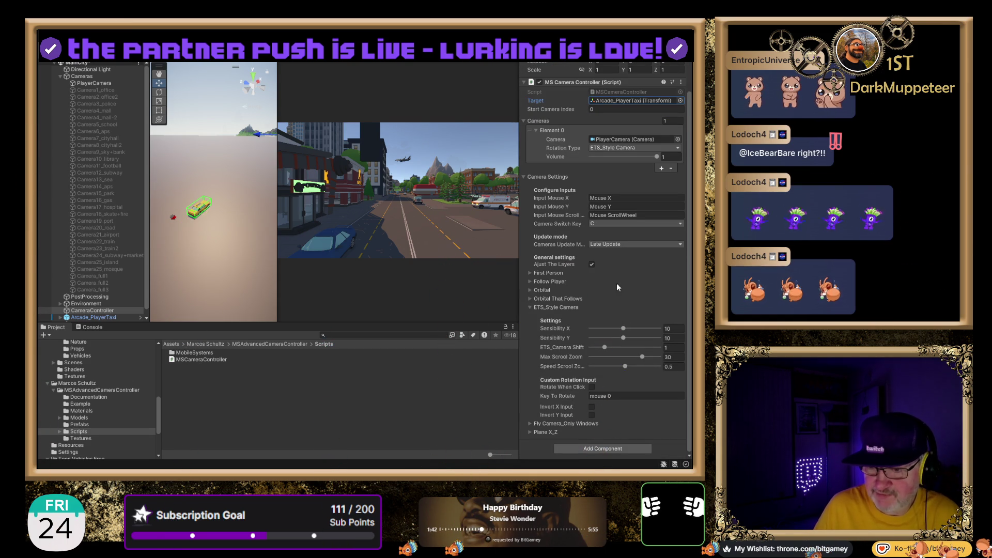
scroll(595, 305, up, 3)
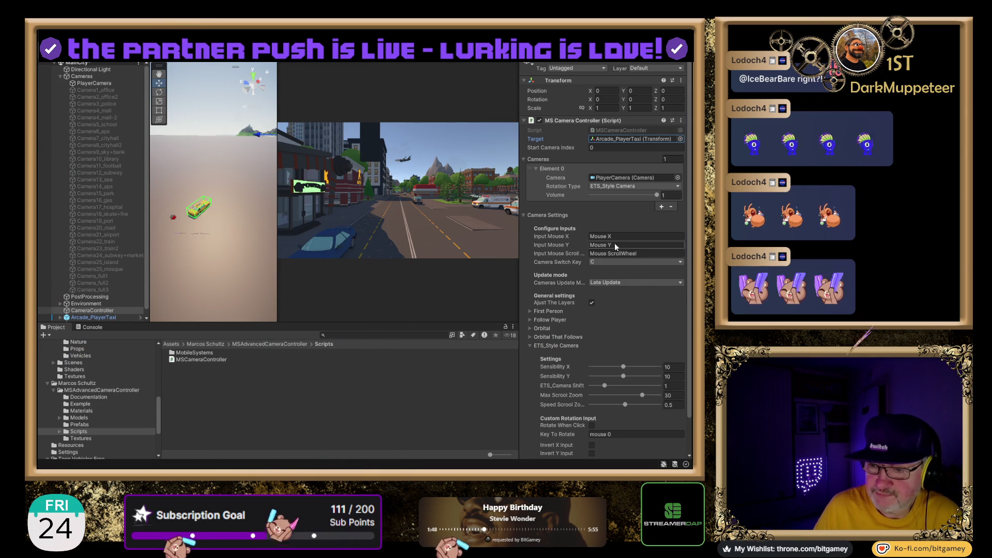
- Change the camera Rotation Type from ETS_Style Camera to Follow Player and start play mode
click(603, 186)
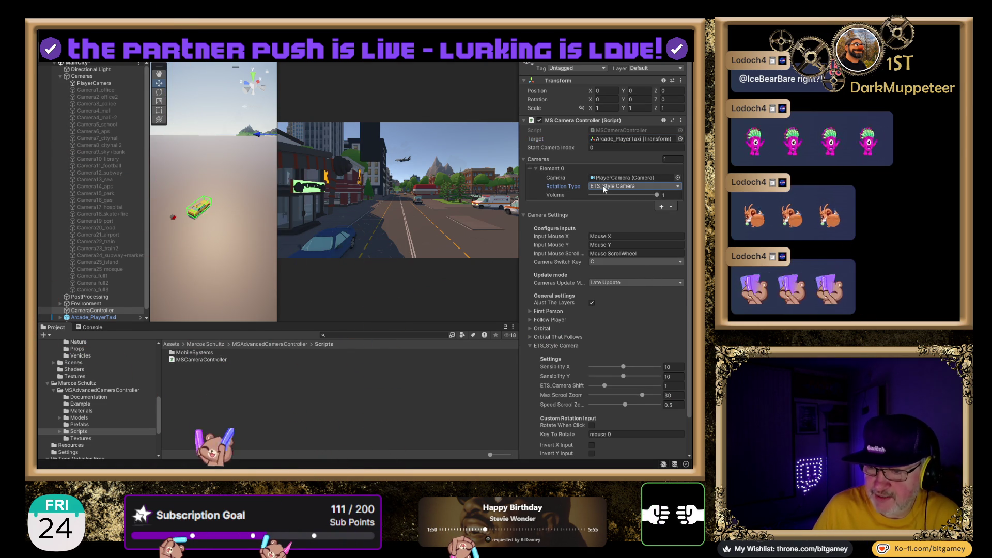
click(603, 185)
click(622, 216)
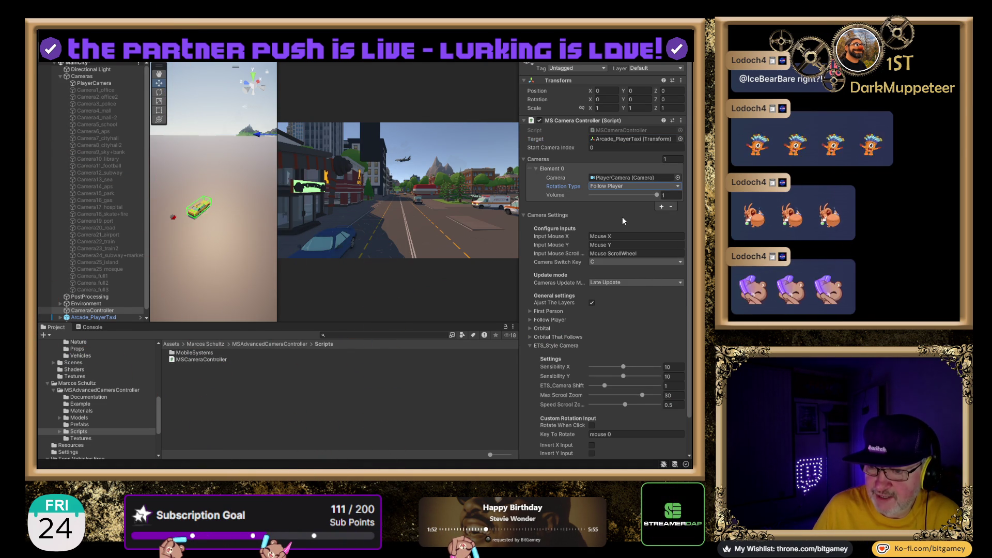
key(ctrl+p)
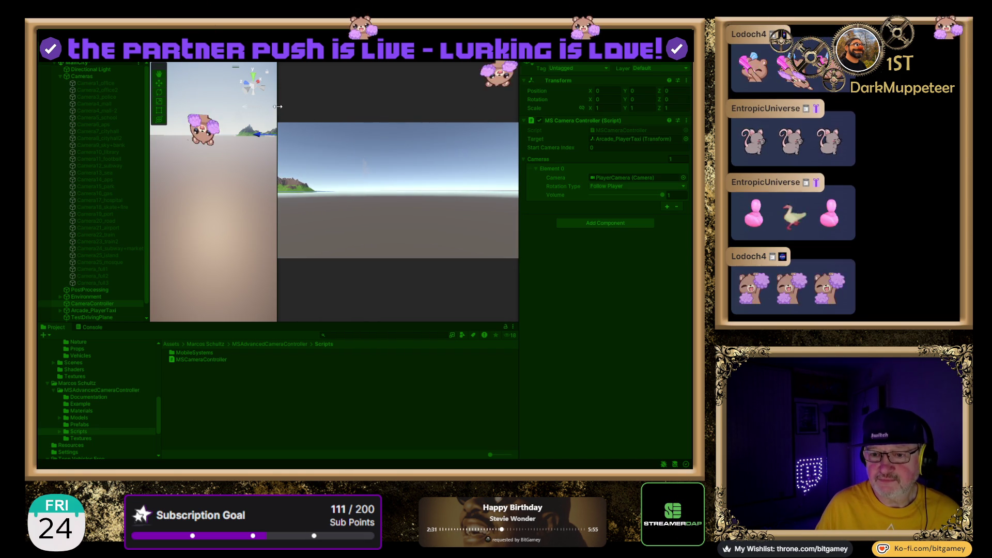
- Enlarge the Scene view and frame PlayerCamera, at about -210, 3.3, 1250
drag(278, 106, 359, 104)
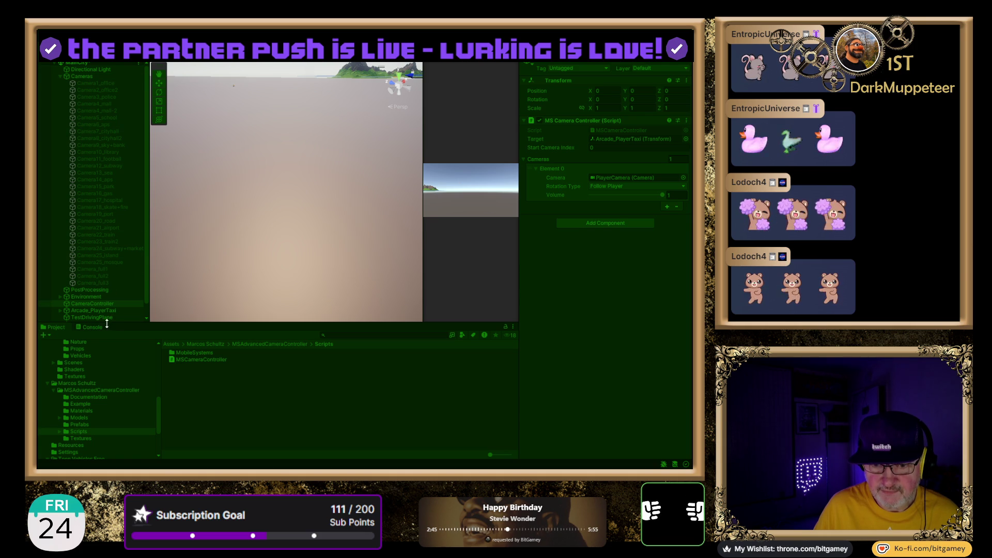
click(617, 176)
scroll(137, 301, down, 1)
double_click(95, 311)
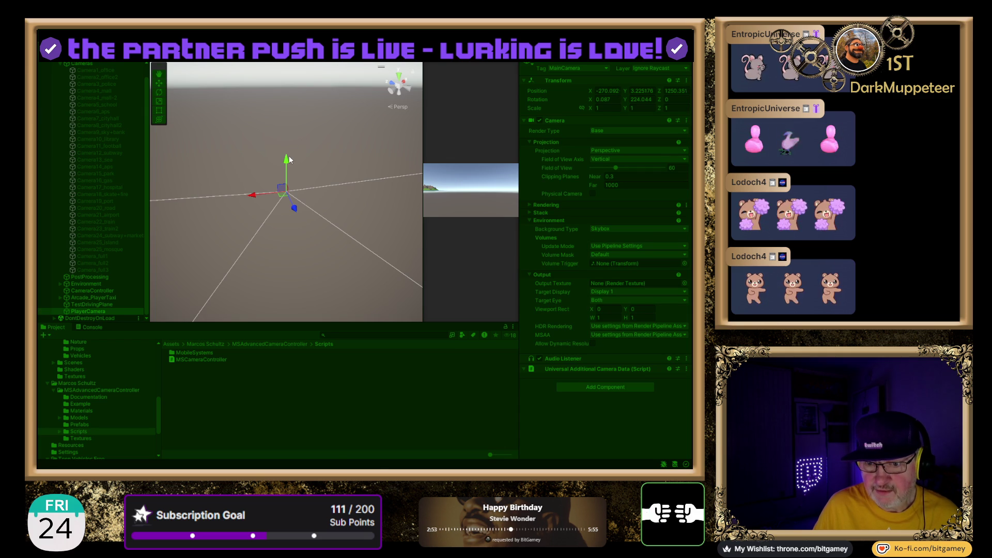
click(399, 79)
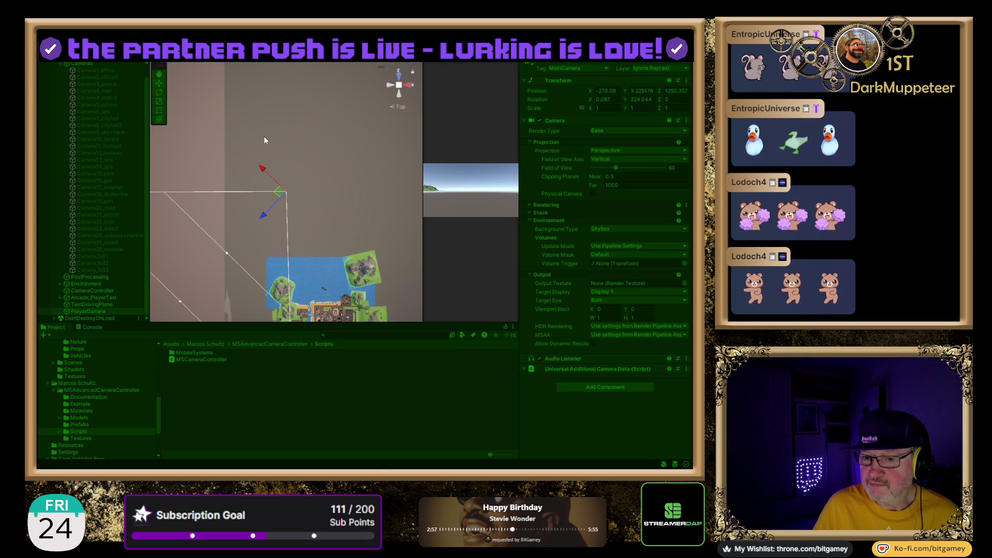
mouse_move(334, 188)
mouse_down()
mouse_move(262, 140)
mouse_move(302, 246)
mouse_move(295, 172)
mouse_move(310, 189)
mouse_up()
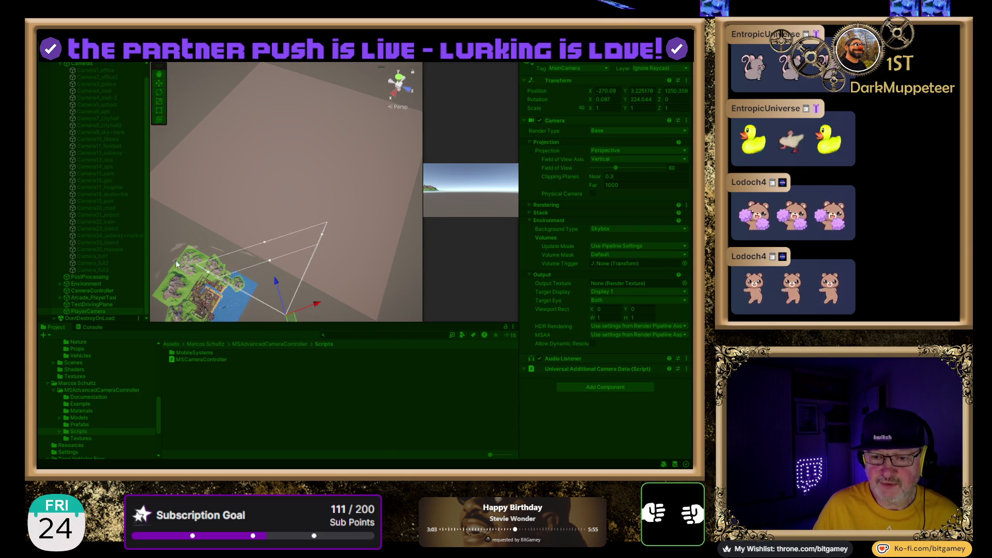
- Select Arcade_PlayerTaxi, then CameraController to recheck its Follow Player camera settings
click(100, 299)
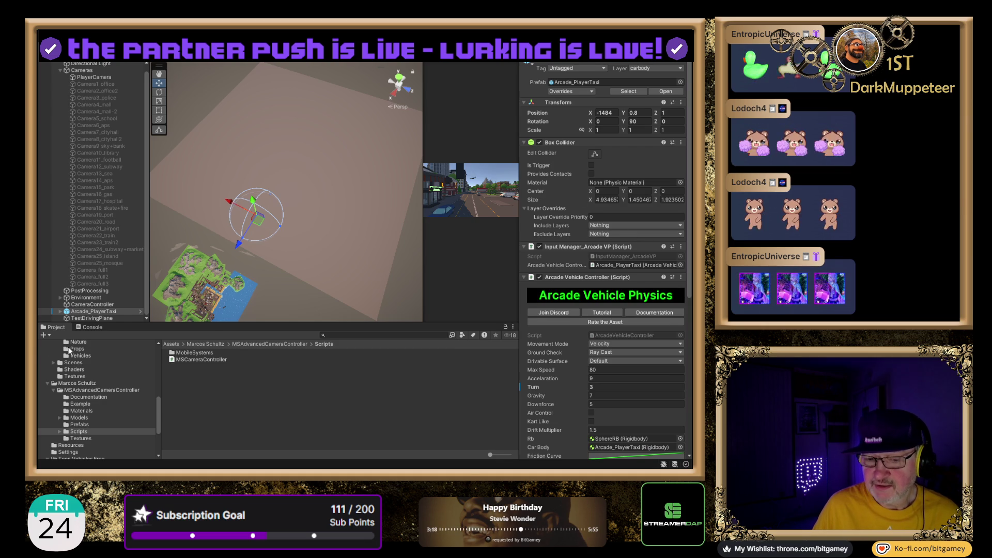
click(102, 305)
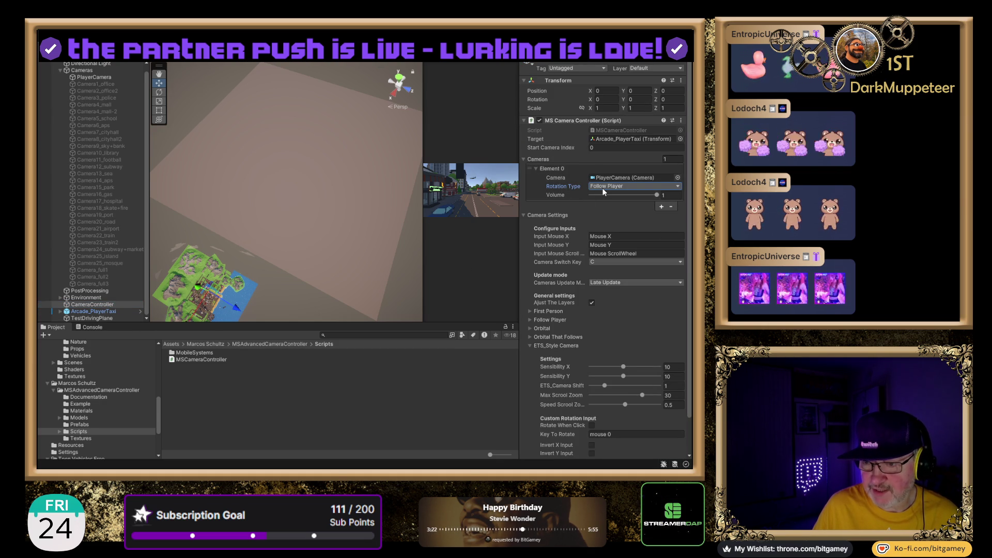
- Set Rotation Type to Orbital That Follows and start a play-mode test
click(620, 250)
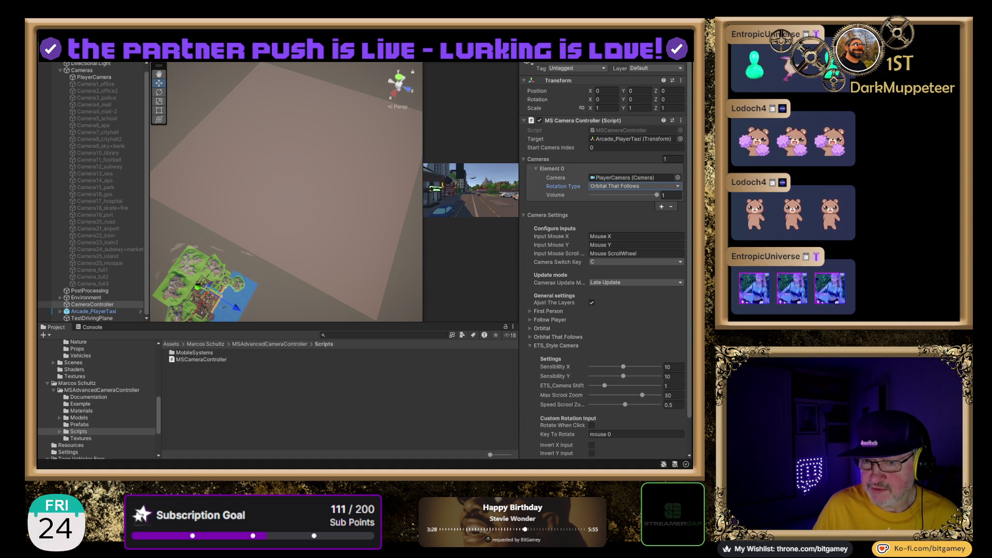
key(ctrl+p)
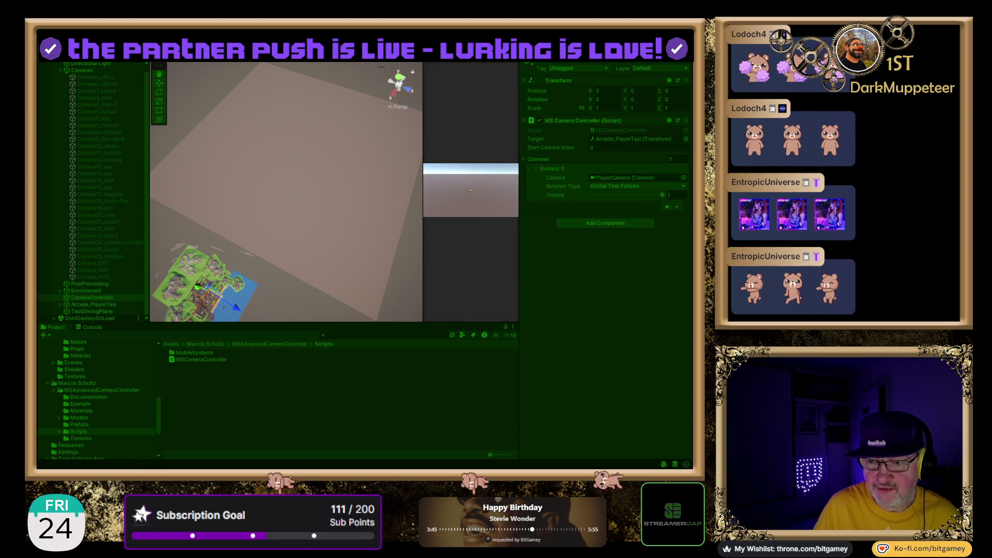
click(99, 306)
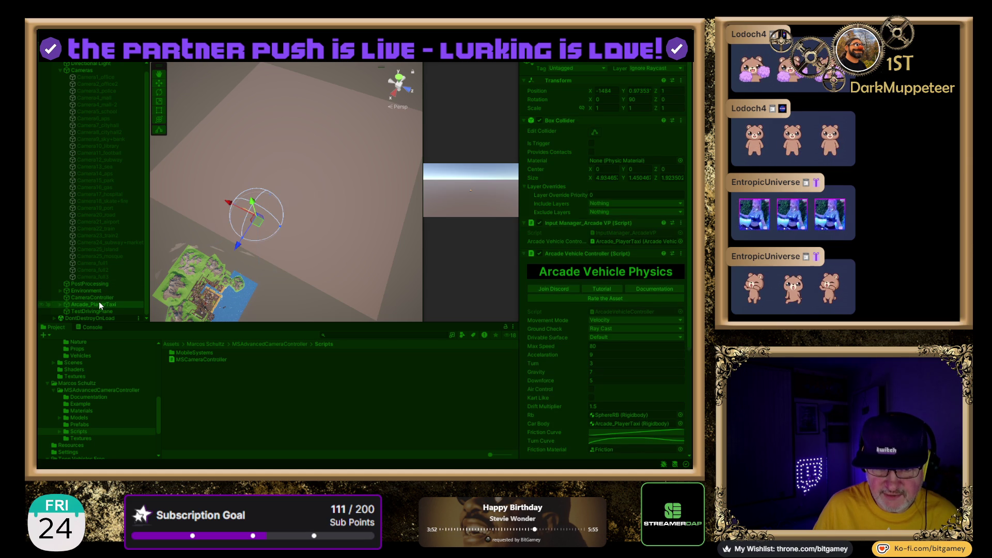
- Select CameraController and Arcade_PlayerTaxi during the test, stop play mode, then reselect CameraController
click(104, 298)
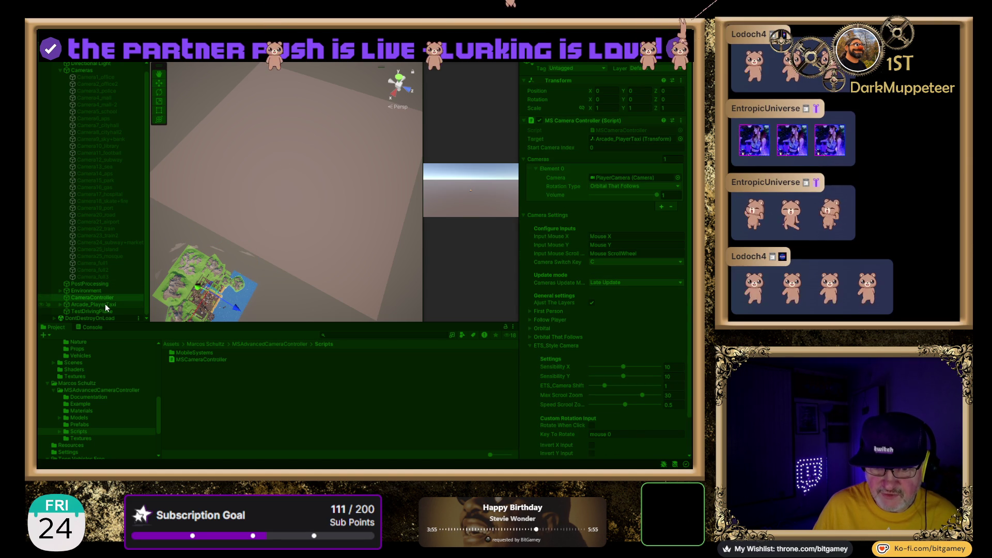
ctrl+click(104, 304)
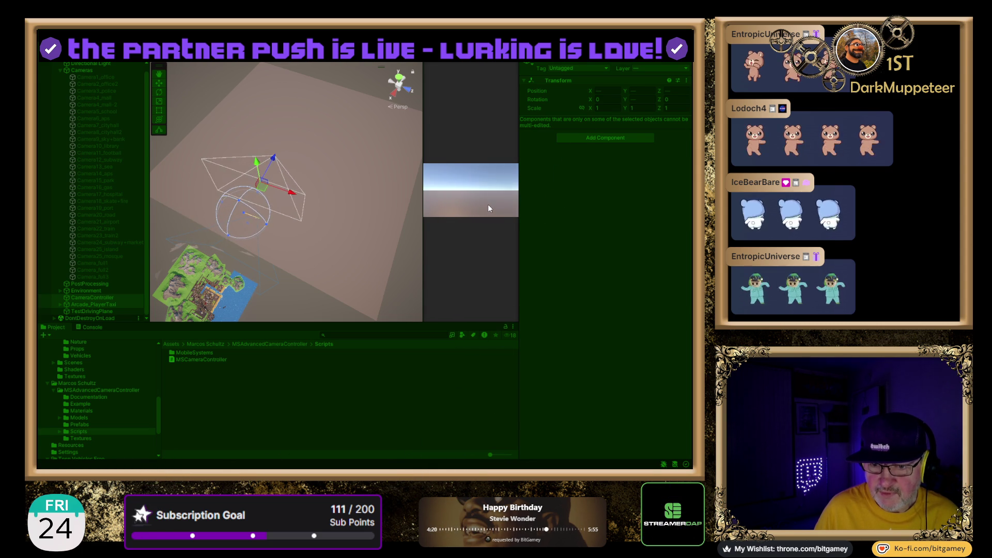
key(ctrl+p)
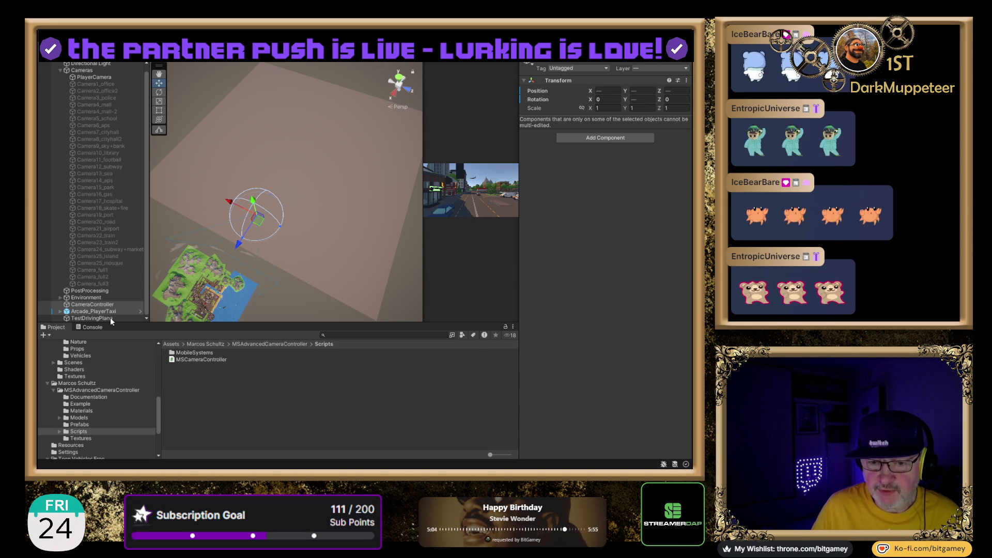
click(99, 305)
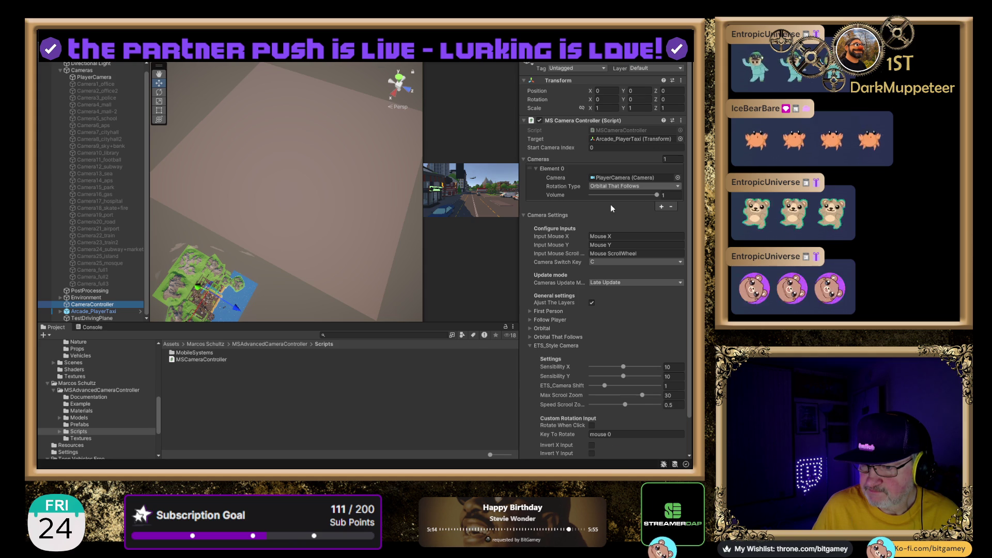
- Switch Rotation Type to First Person, then run and stop a play-mode test
key(Up)
key(Up)
key(Up)
key(Return)
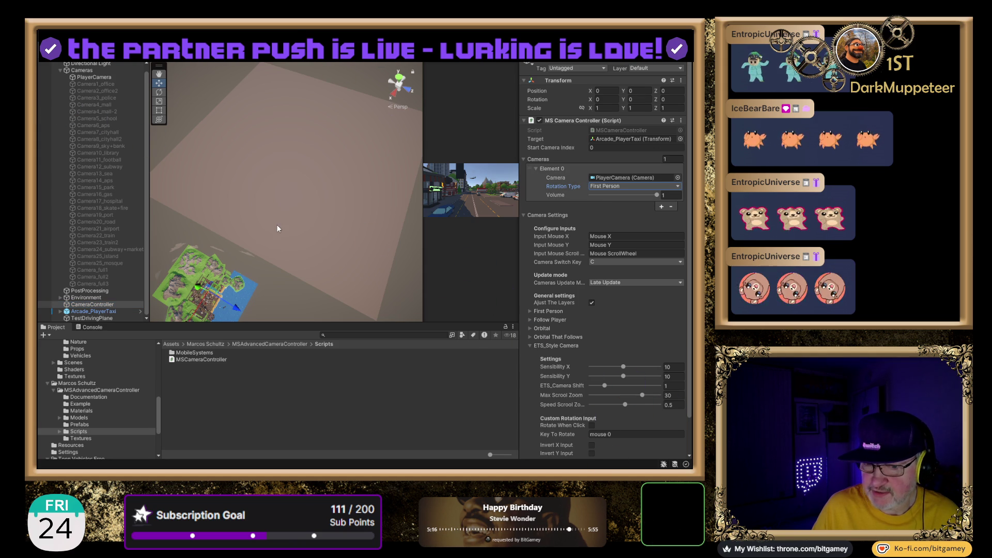
key(ctrl+p)
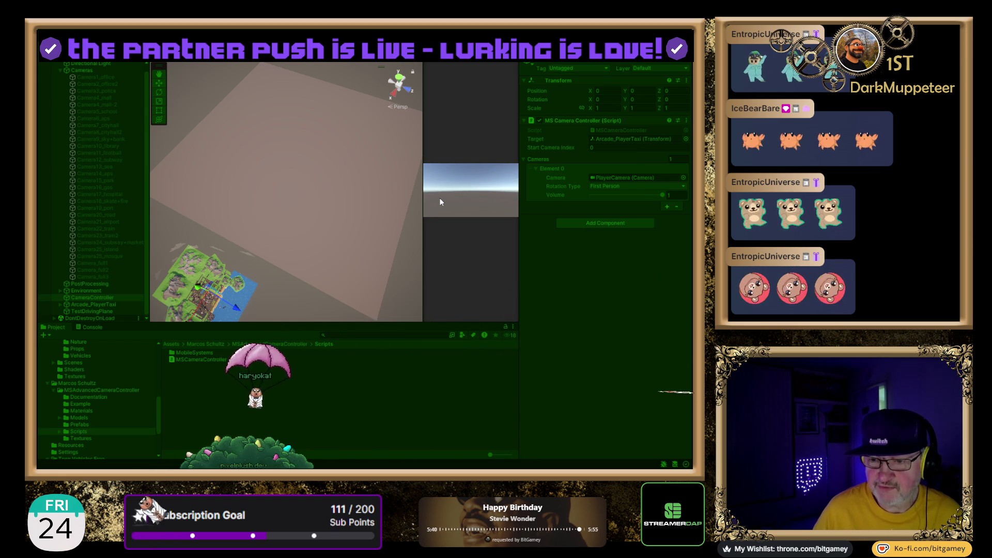
key(ctrl+p)
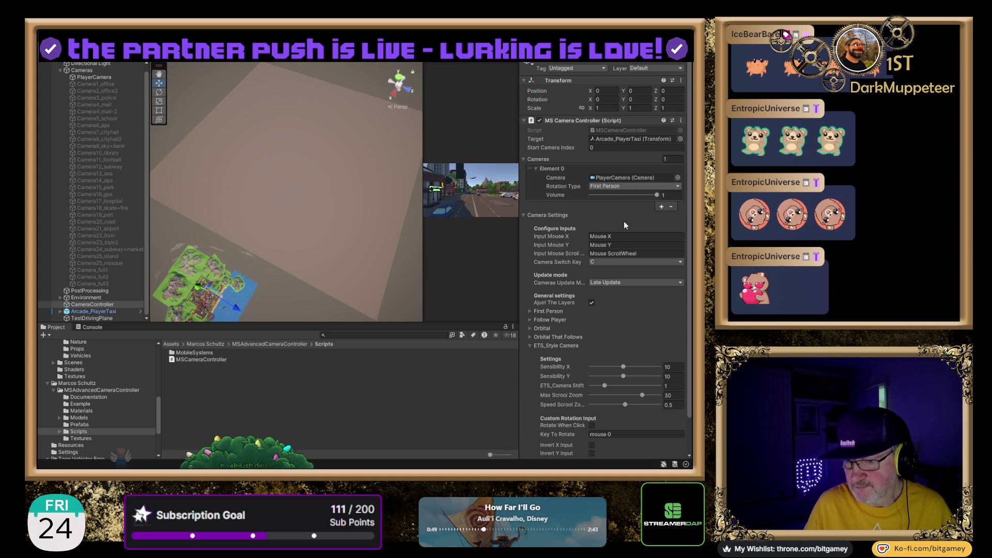
- Reset Rotation Type to ETS_Style Camera and restore the MS Camera Controller on PlayerCamera, collapsing its components
click(624, 263)
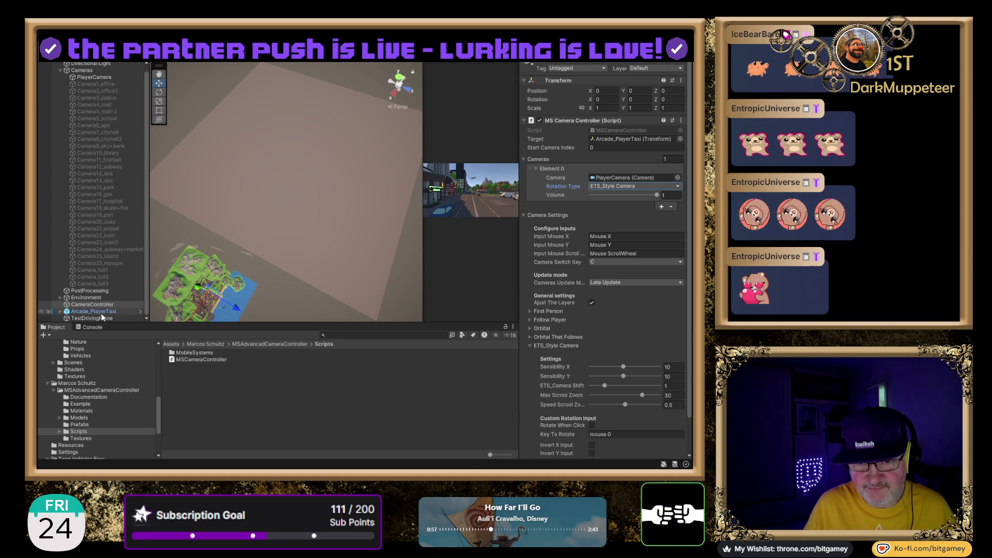
click(113, 305)
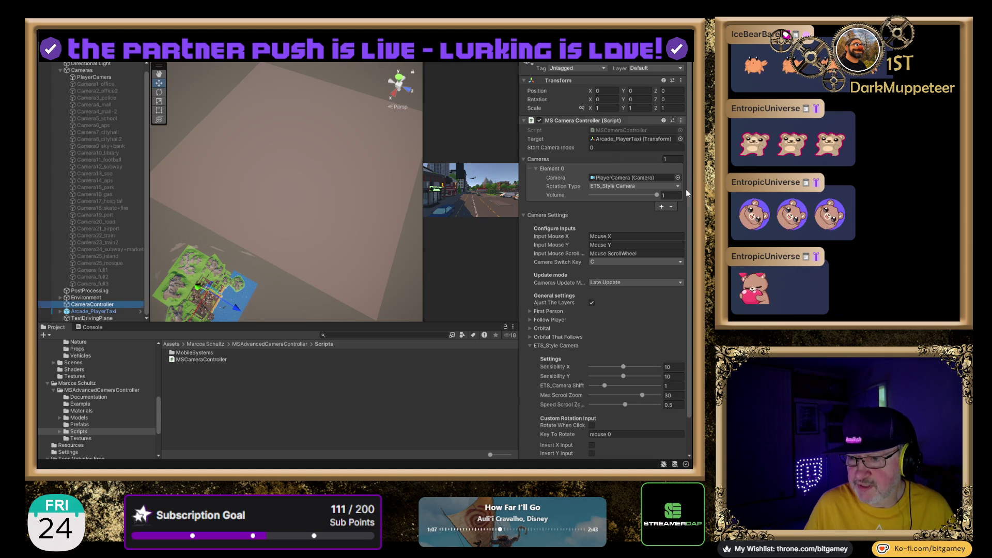
click(98, 77)
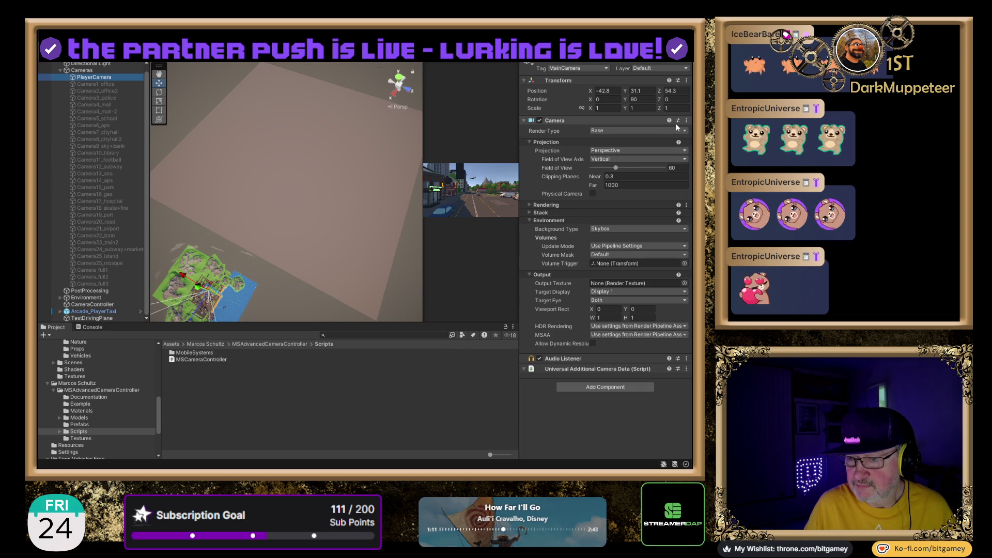
click(578, 121)
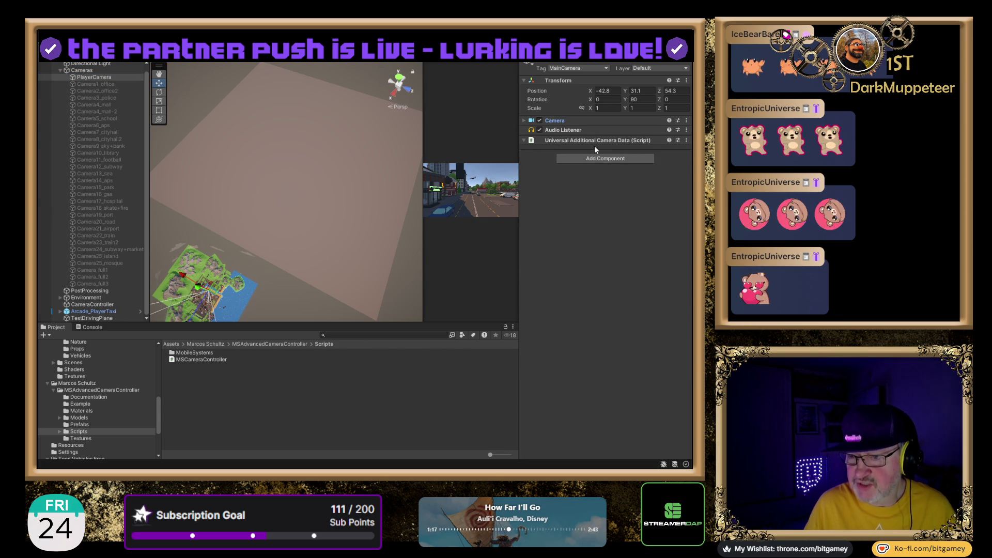
click(623, 139)
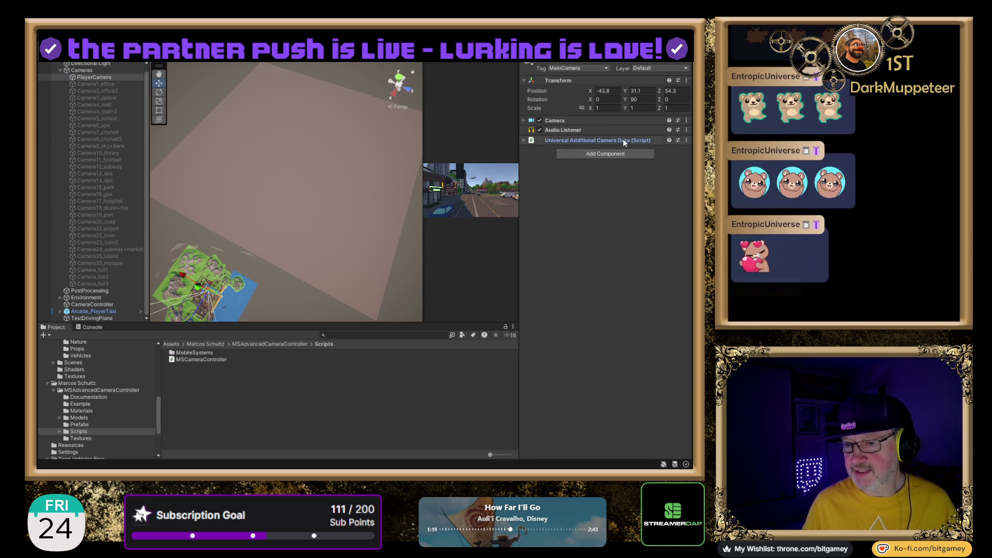
click(623, 140)
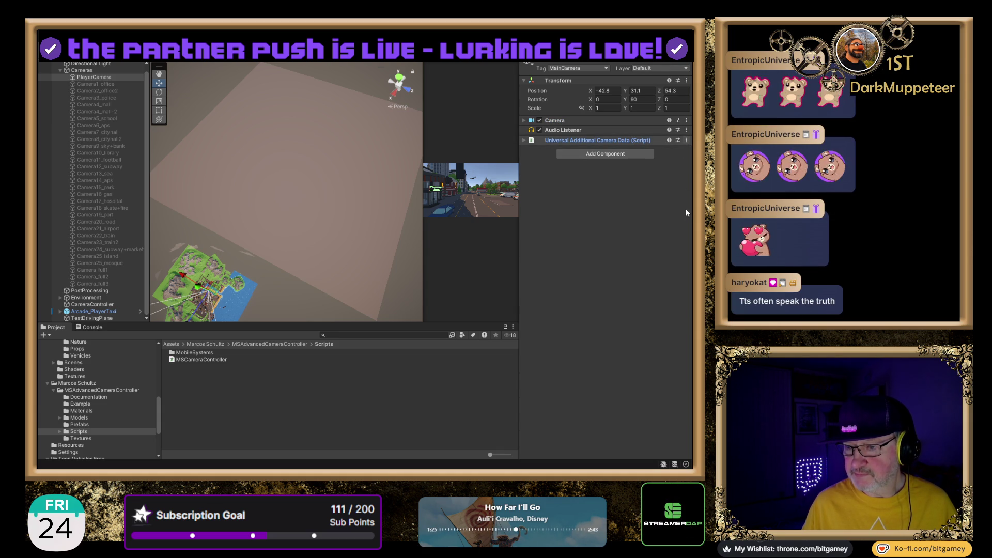
key(ctrl+z)
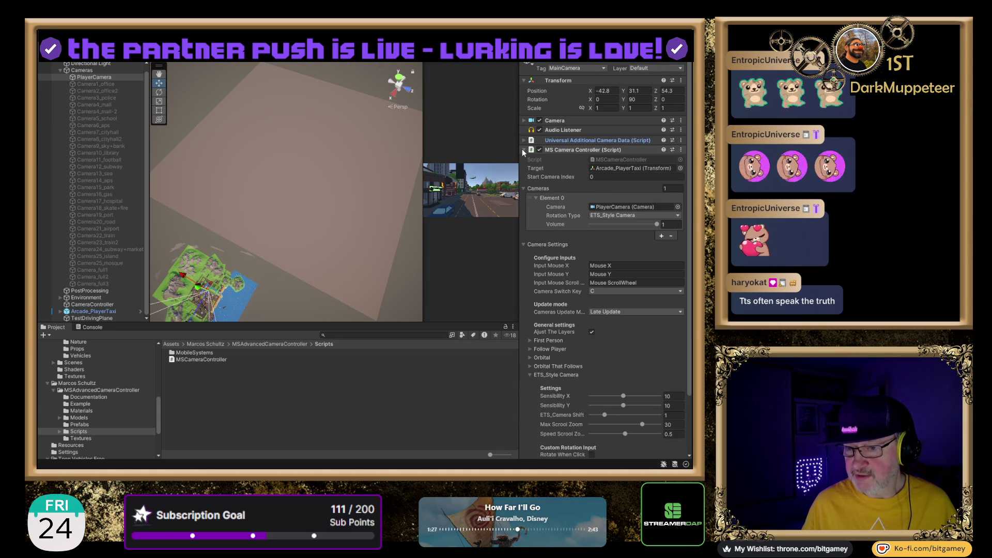
click(523, 150)
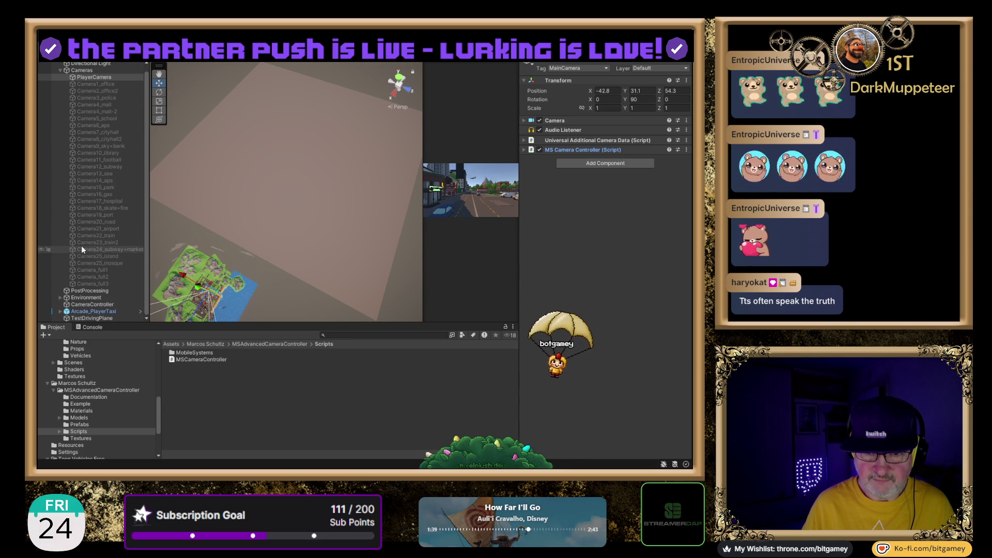
- Delete the redundant CameraController object and reselect PlayerCamera
click(98, 305)
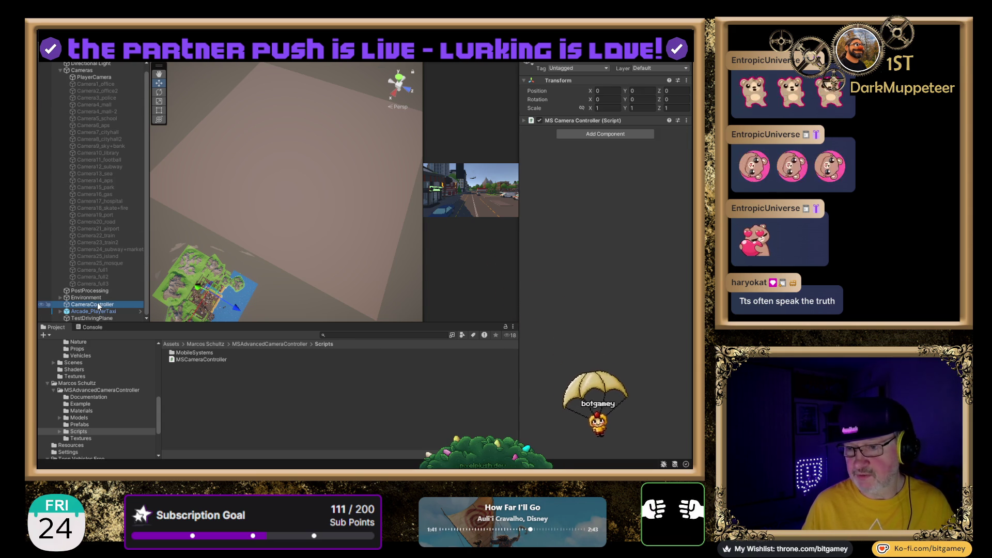
key(Delete)
click(105, 85)
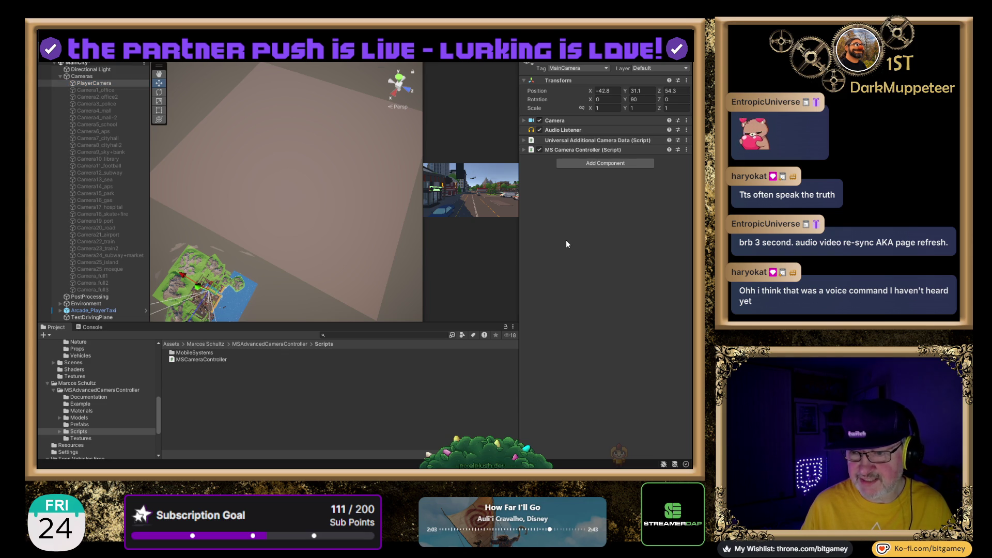
- Expand PlayerCamera's MS Camera Controller, end the test run, and select Arcade_PlayerTaxi
click(524, 151)
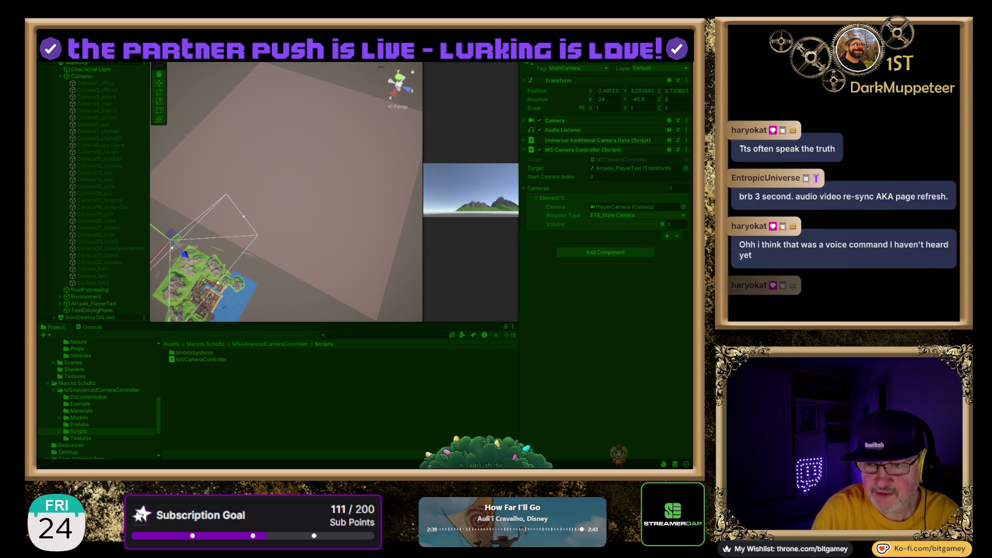
key(ctrl+p)
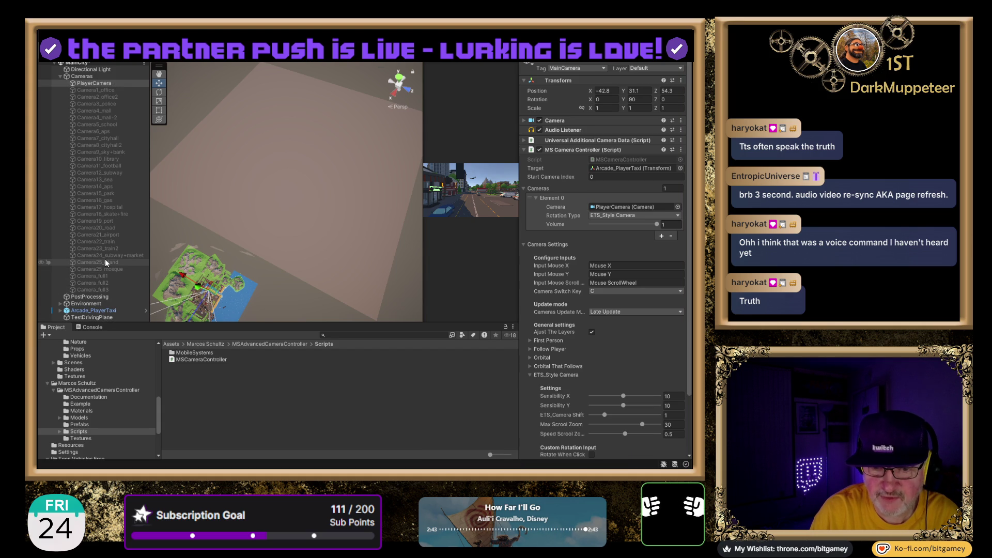
click(118, 311)
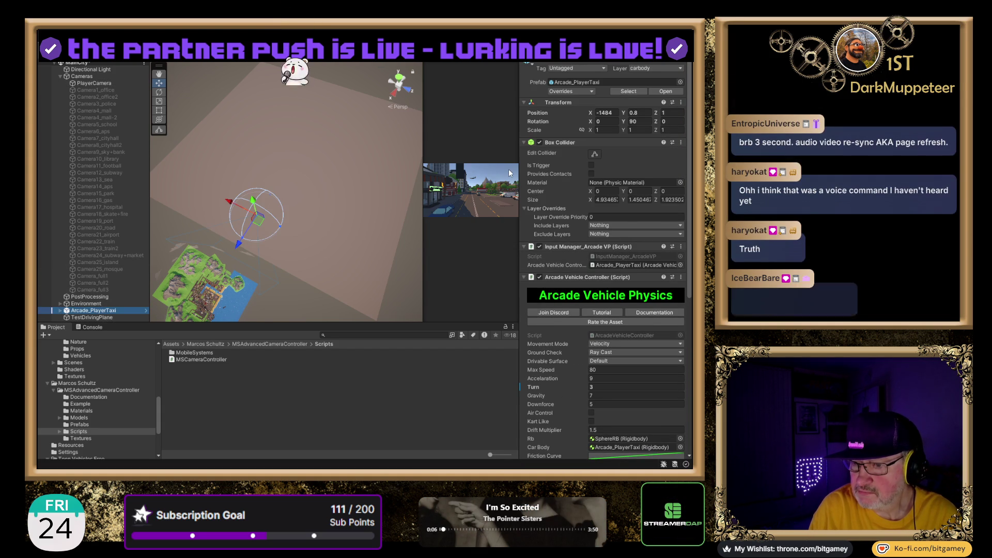
- Collapse the taxi's Box Collider and Arcade Vehicle Controller, remove its second Audio Source, and fold MS Camera Controller
click(525, 142)
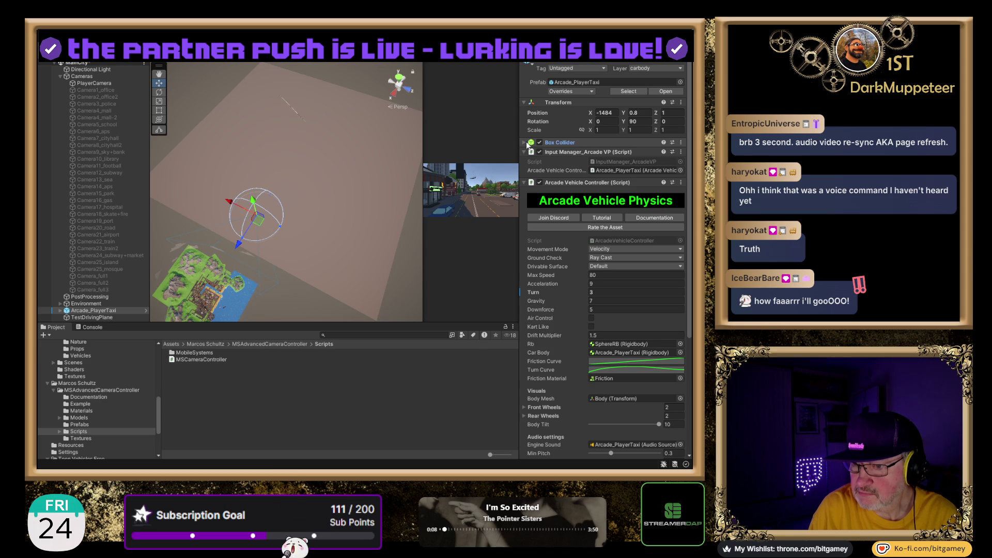
click(524, 183)
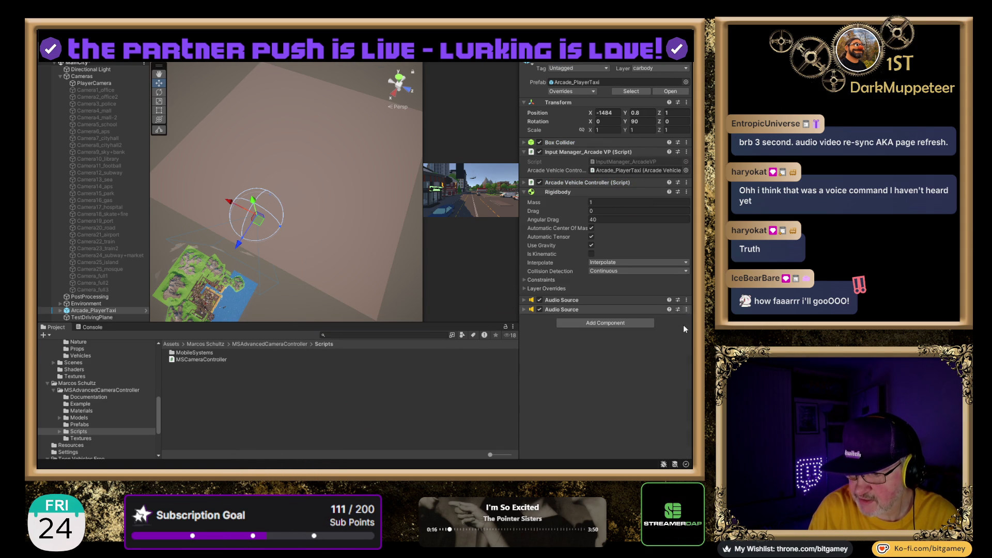
click(682, 356)
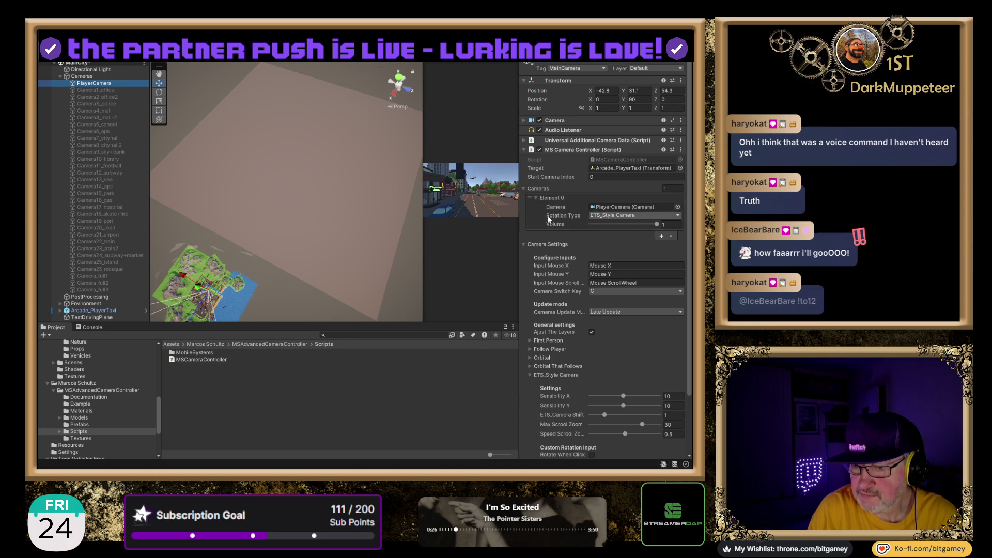
click(526, 150)
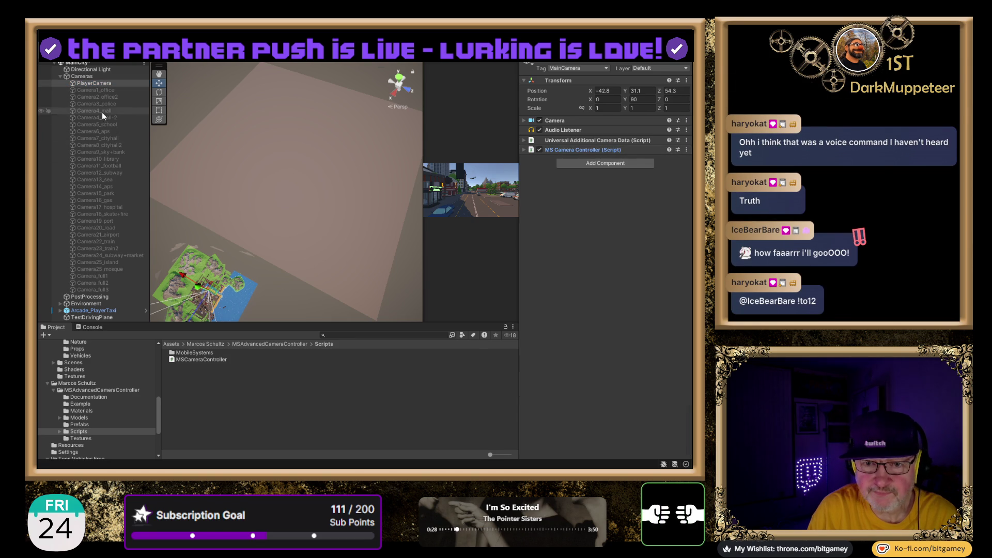
- Move PlayerCamera out of the Cameras group and delete the Cameras group with its cameras
click(91, 82)
drag(90, 82, 90, 78)
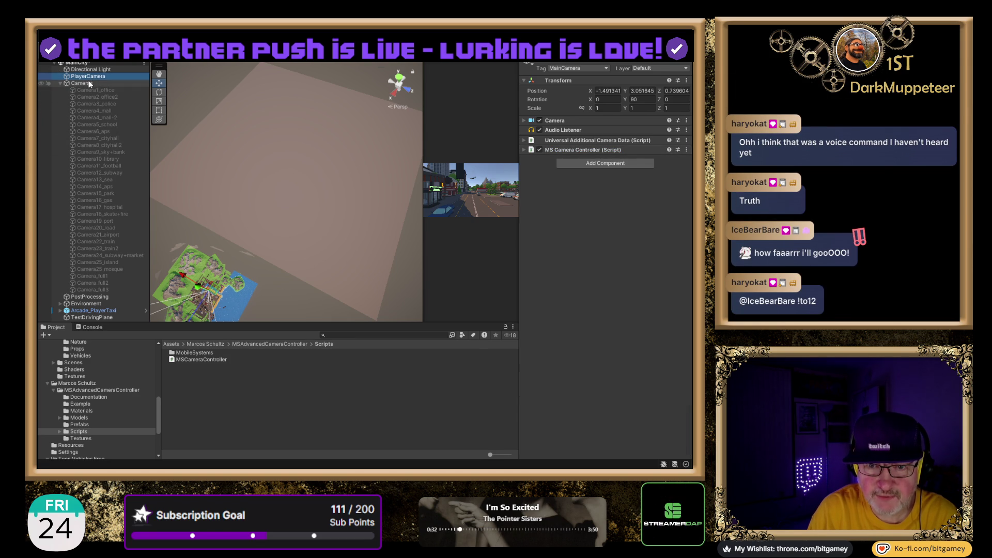
click(89, 84)
key(Delete)
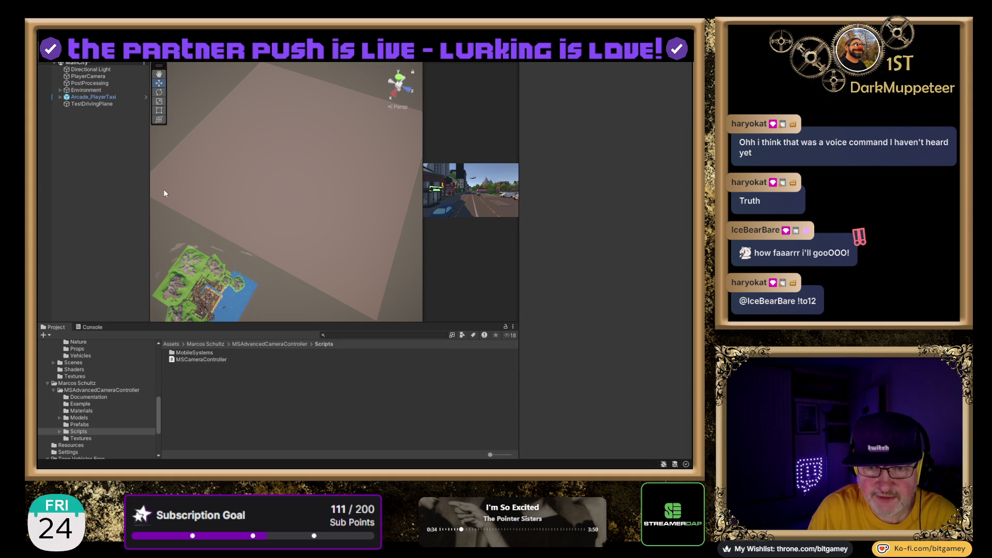
- Order the root as TestDrivingPlane, PlayerCamera, Arcade_PlayerTaxi, then check the MS Camera Controller's Target
drag(83, 76, 89, 102)
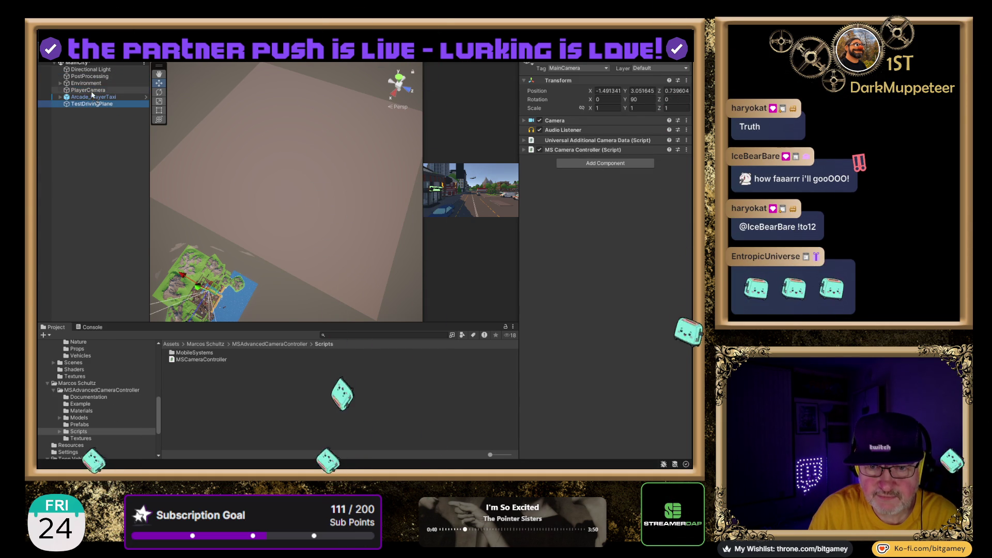
drag(88, 103, 91, 90)
click(95, 96)
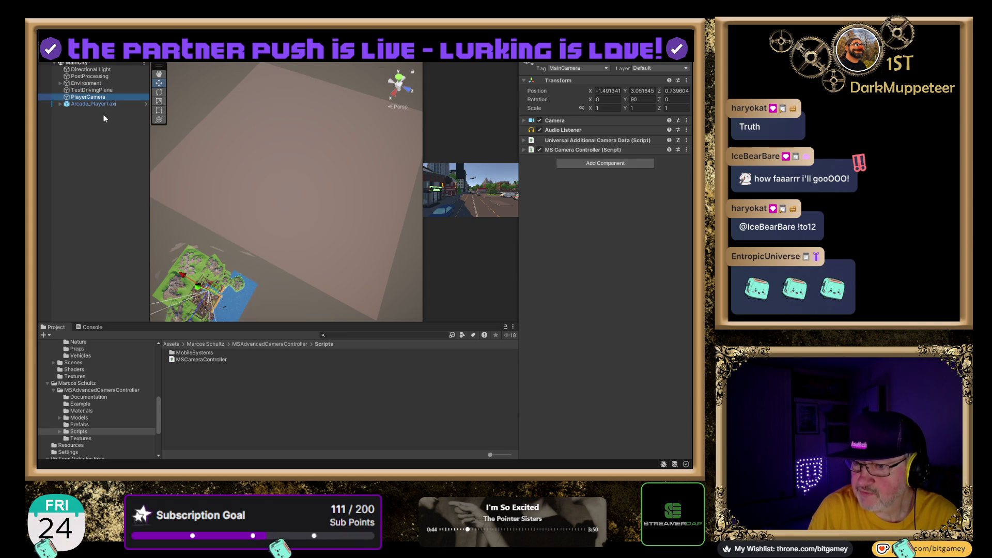
click(523, 149)
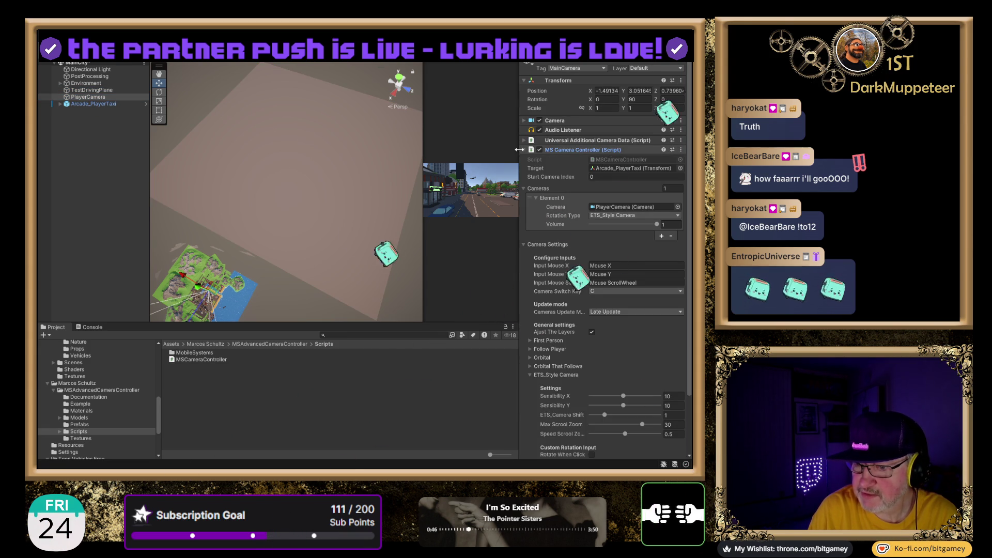
click(634, 166)
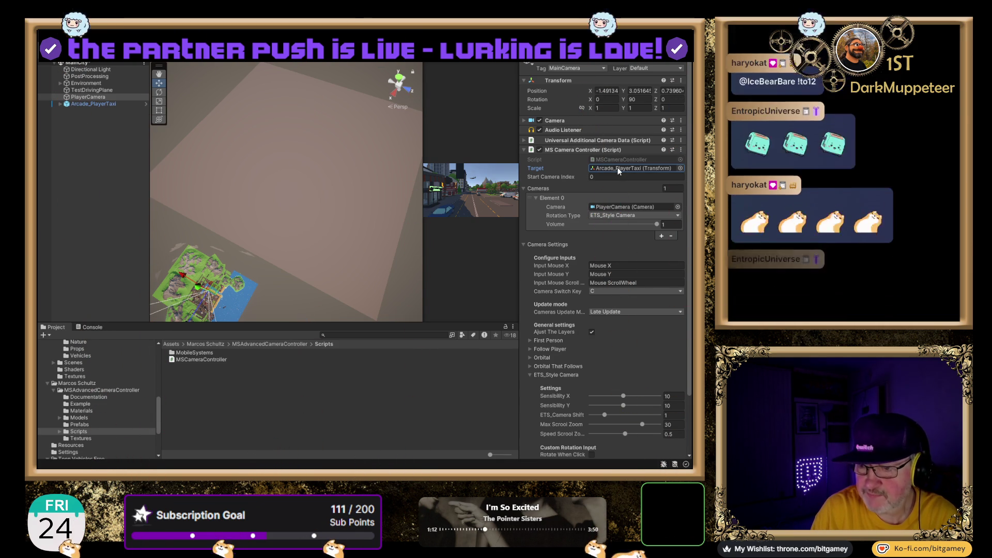
click(619, 170)
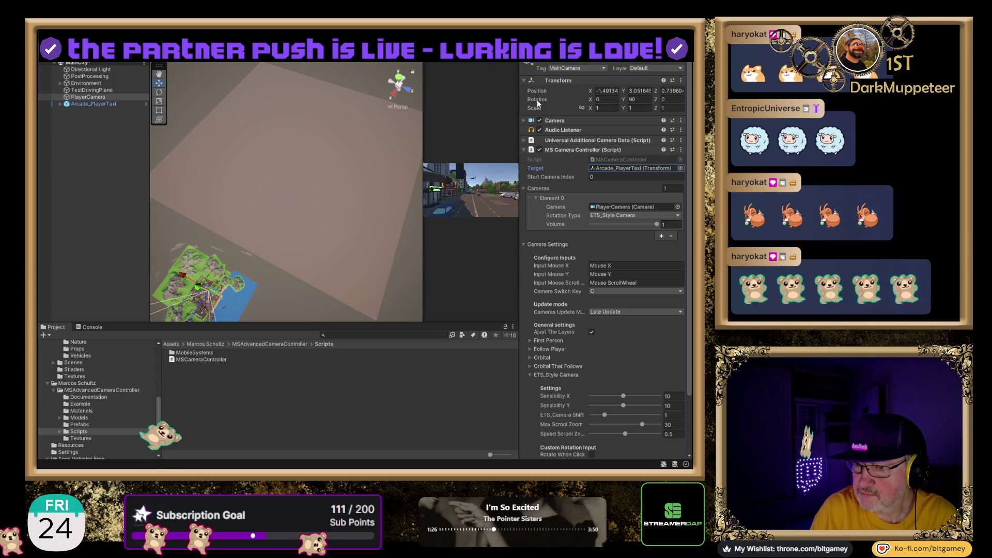
click(605, 177)
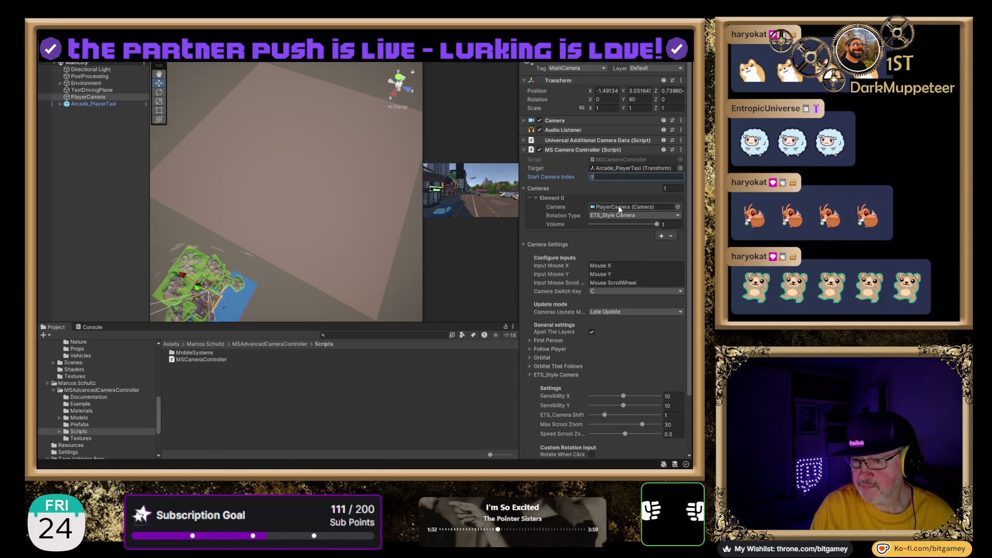
click(607, 177)
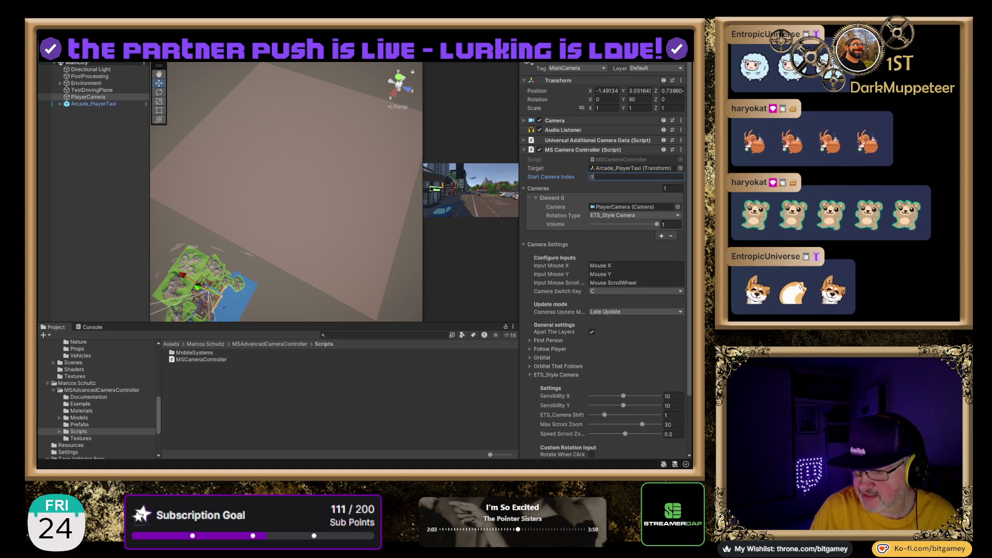
key(Return)
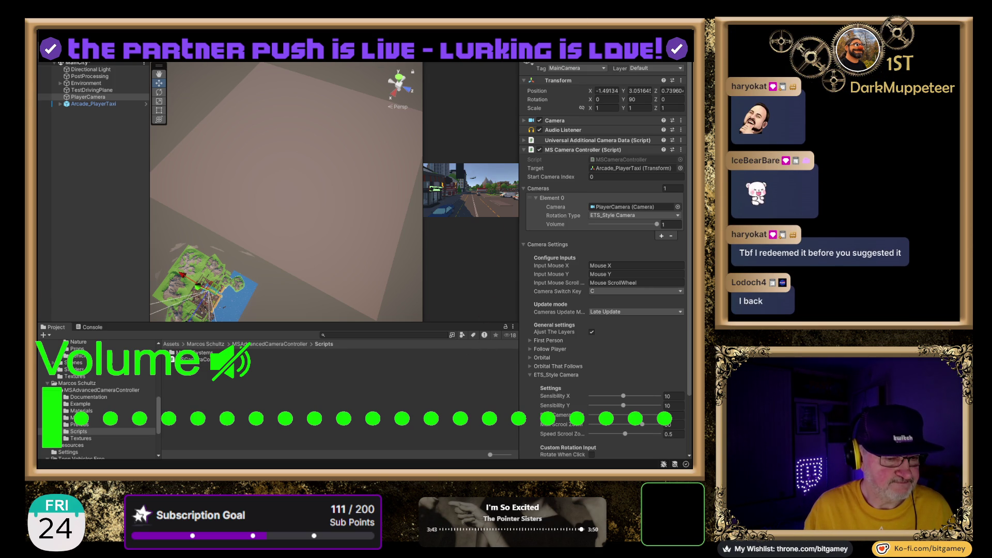
key(XF86AudioRaiseVolume)
key(XF86AudioRaiseVolume)
key(XF86AudioRaiseVolume)
key(XF86AudioRaiseVolume)
key(XF86AudioRaiseVolume)
key(XF86AudioRaiseVolume)
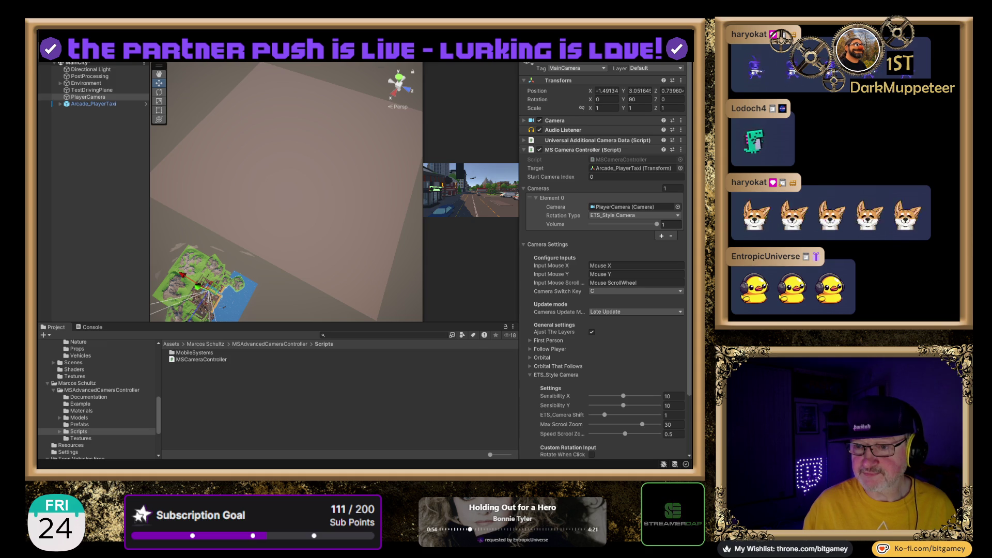
click(553, 177)
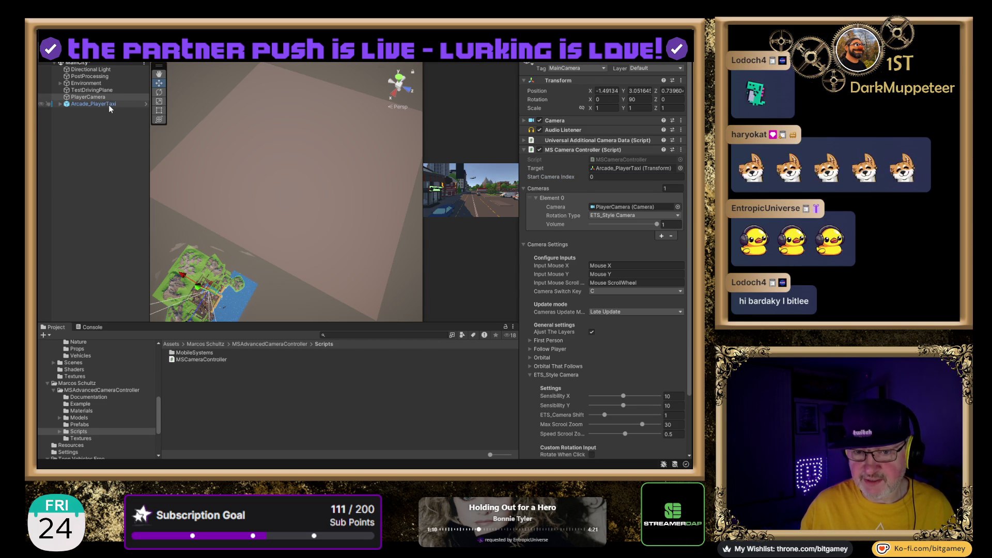
- Move the MS Camera Controller from PlayerCamera onto Arcade_PlayerTaxi and enter Play mode
click(93, 104)
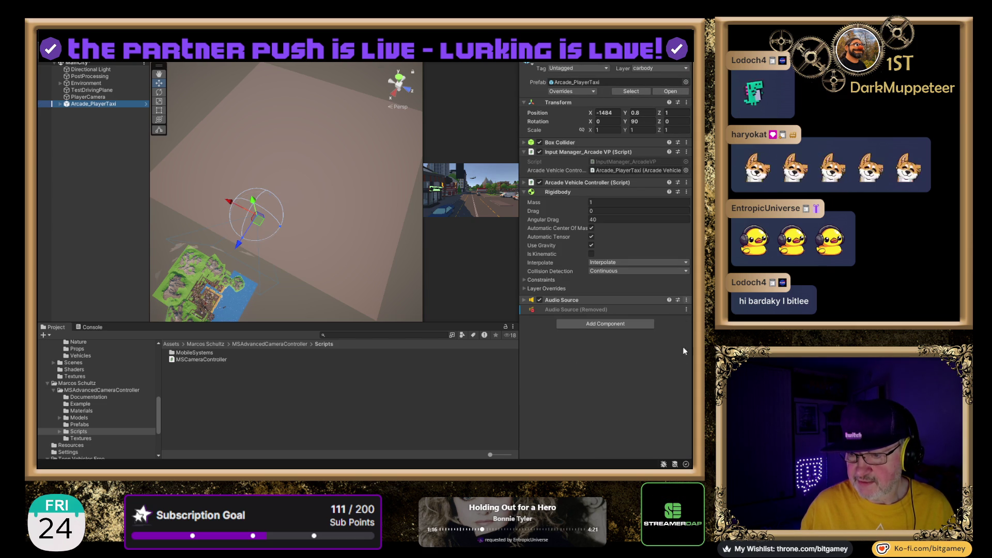
drag(681, 378, 681, 379)
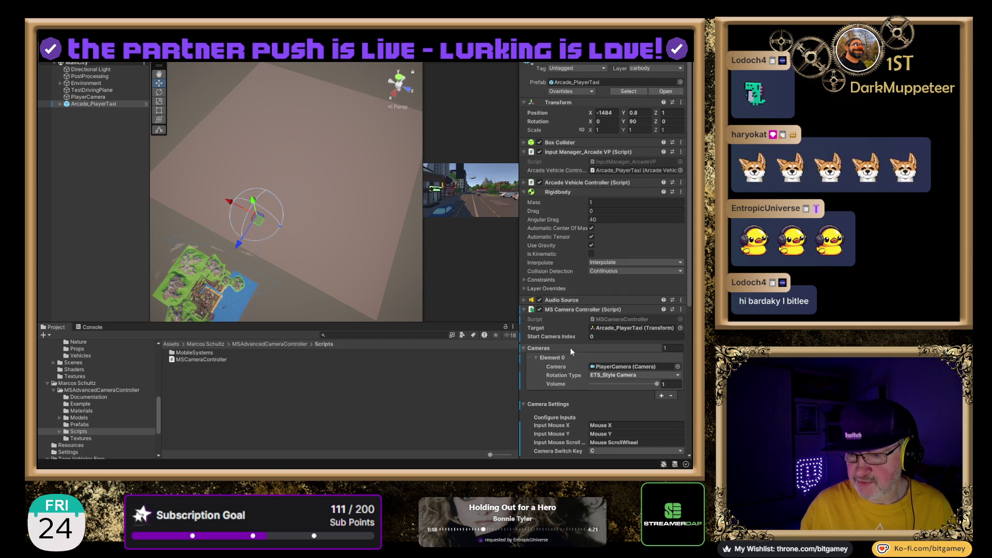
click(86, 96)
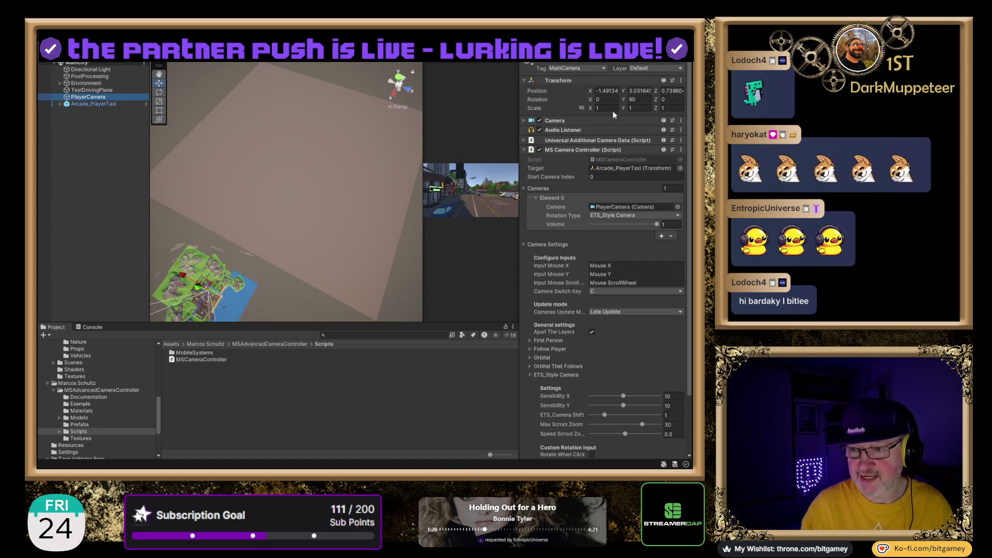
click(681, 149)
click(646, 170)
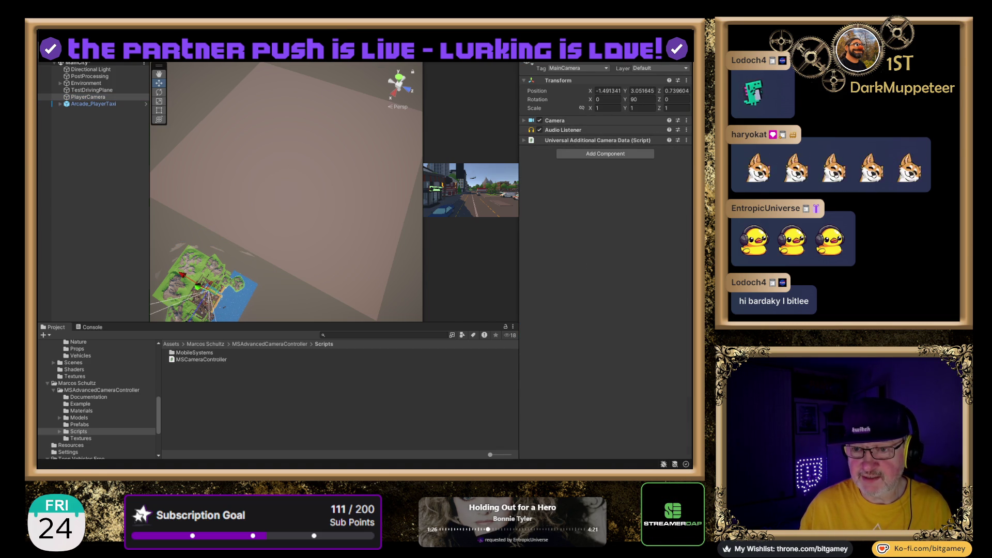
key(ctrl+p)
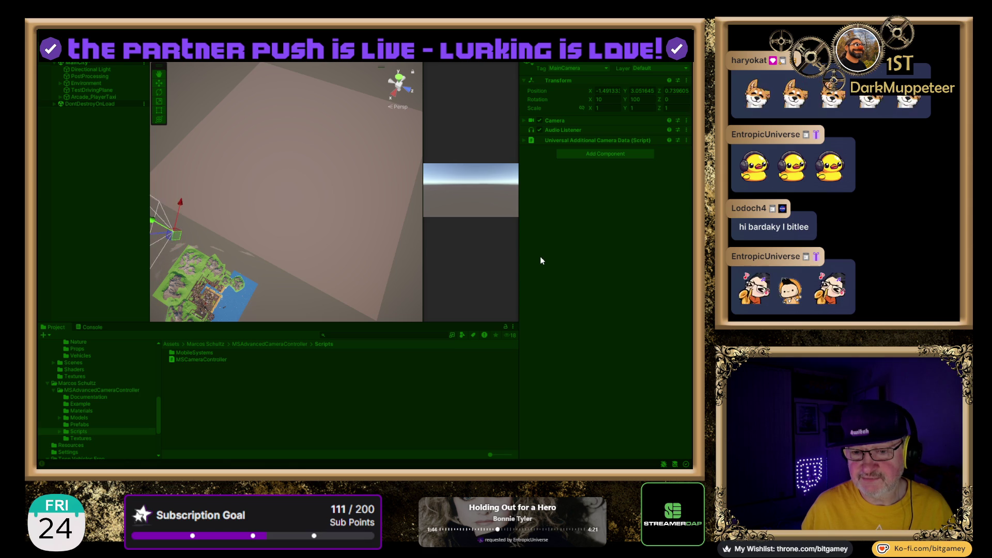
- Inspect Arcade_PlayerTaxi during the run, then exit play mode
click(101, 97)
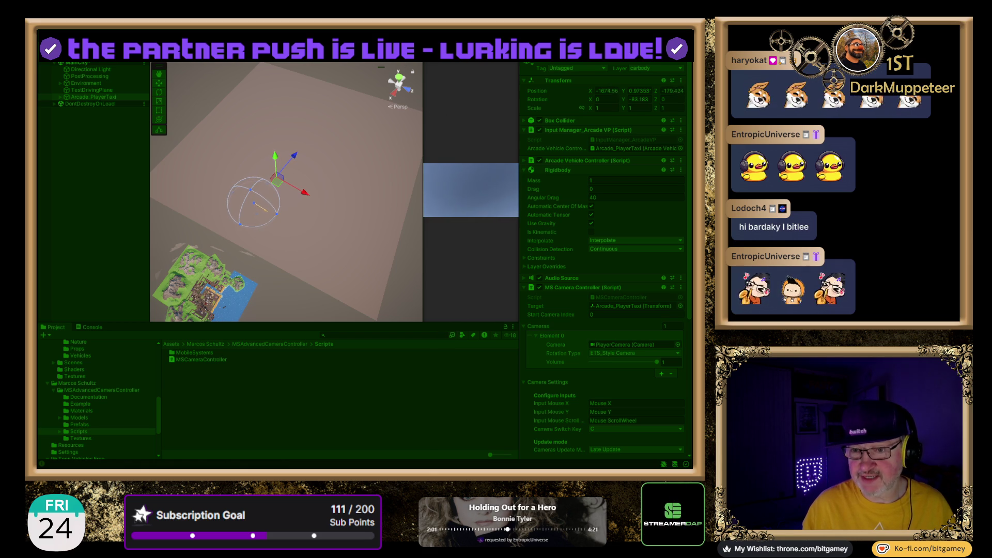
key(ctrl+p)
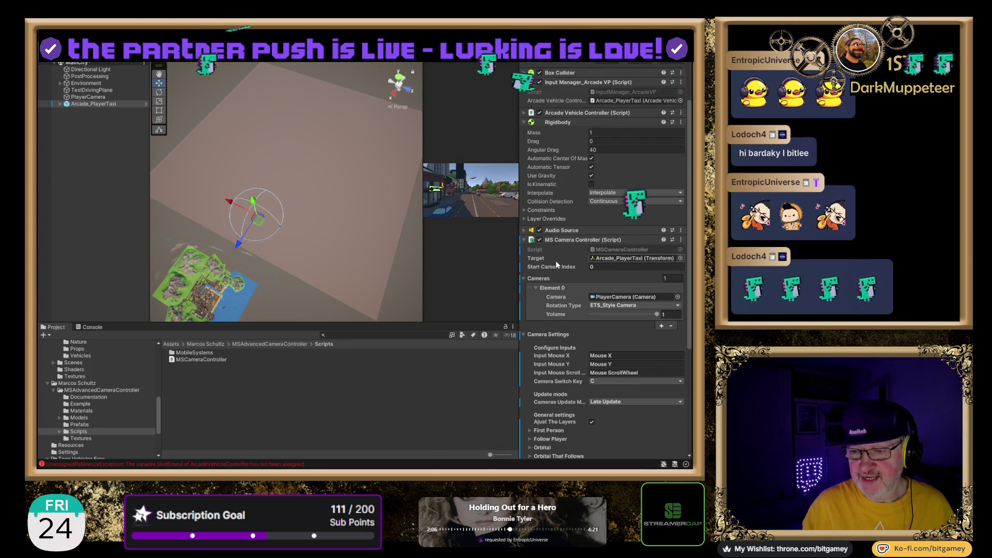
- Clear the MS Camera Controller's Target to None (Transform) and re-enter play mode
click(622, 298)
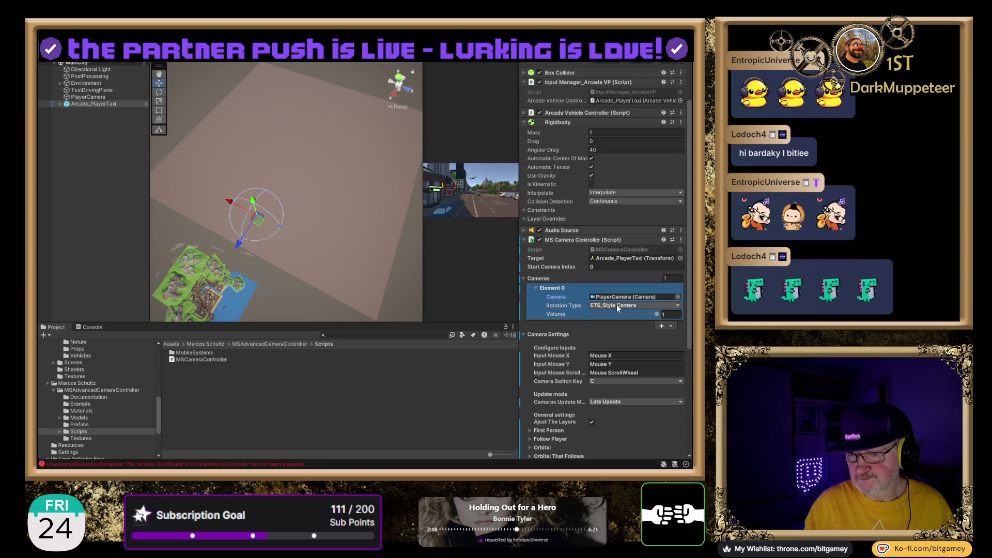
click(627, 257)
key(Delete)
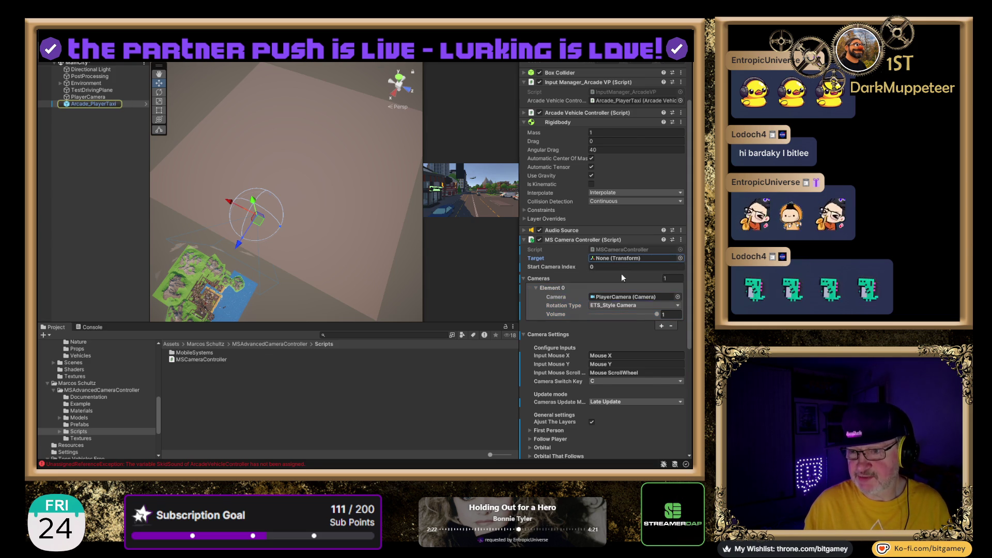
scroll(621, 273, up, 3)
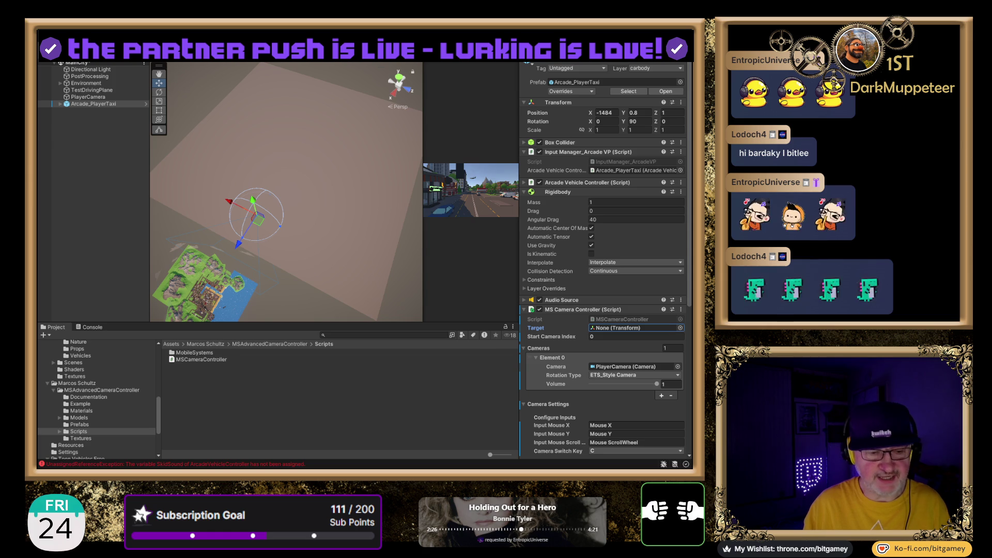
key(ctrl+p)
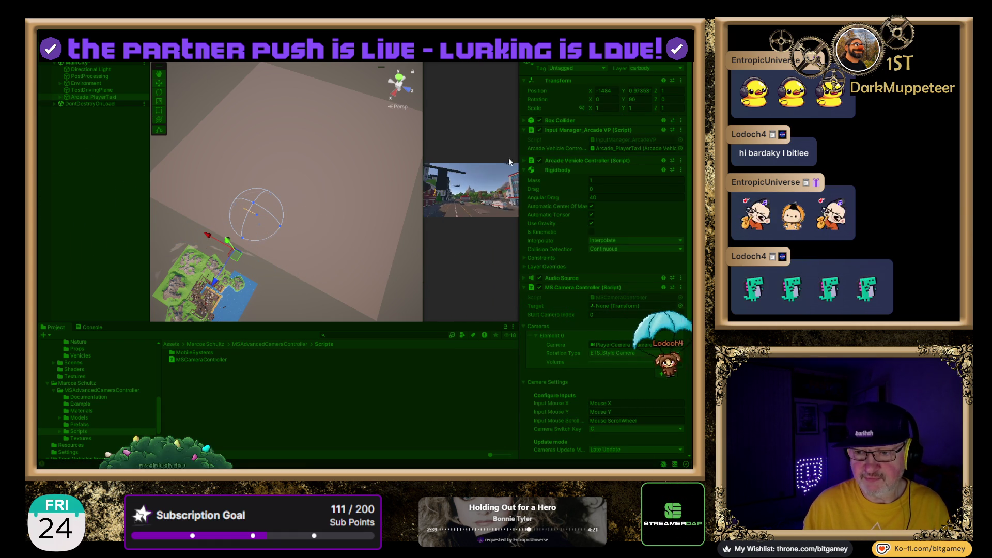
- Drive the taxi forward with W, turn it around with D, then set the Scene view to Front
key(w)
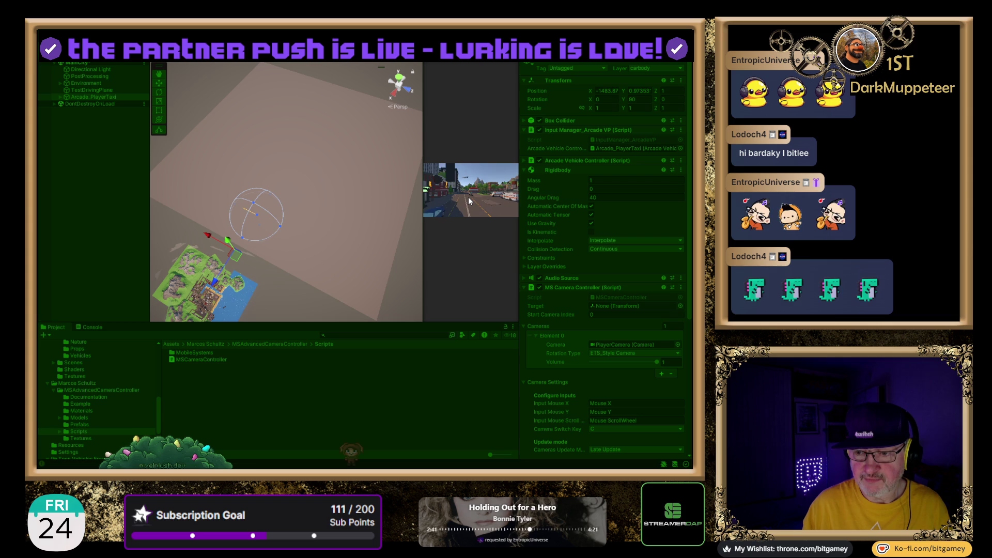
key(w)
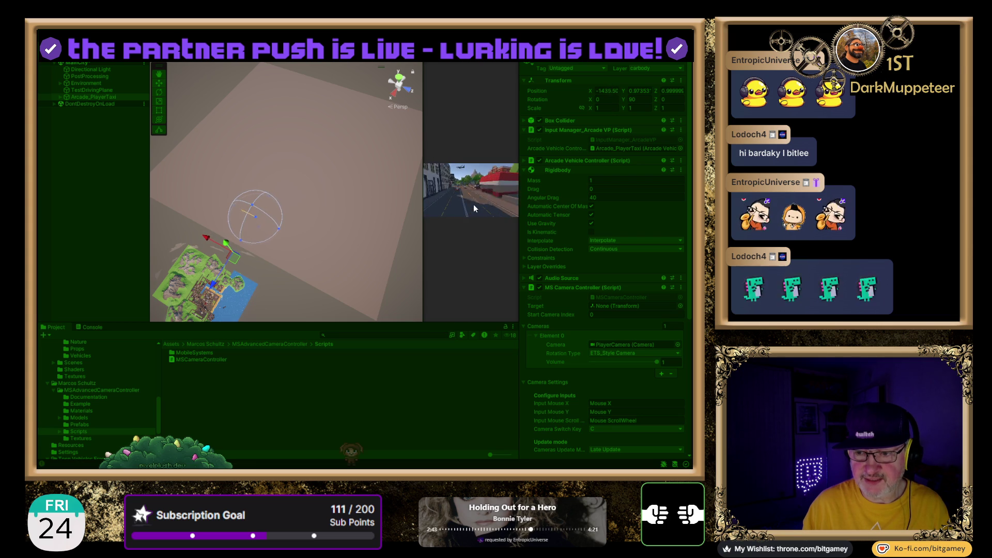
key(w)
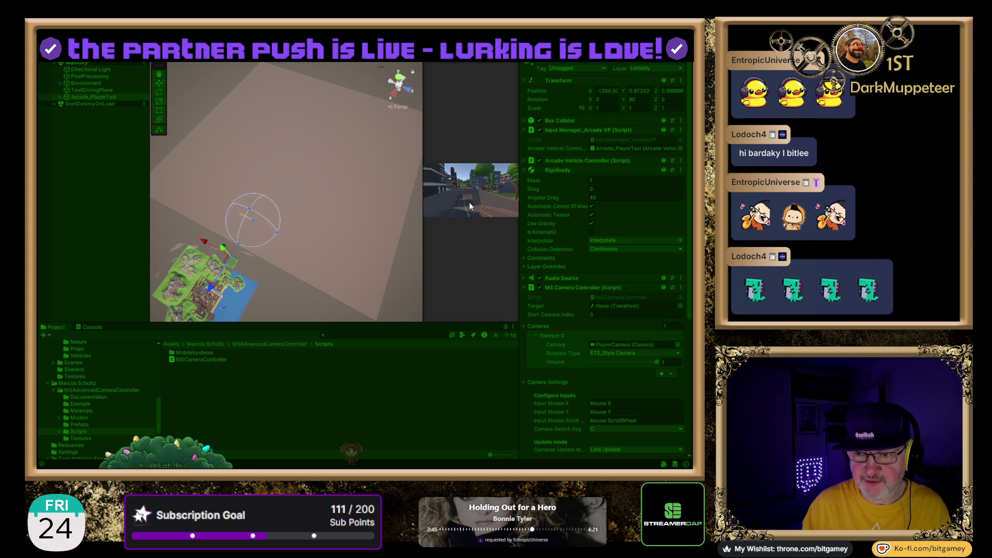
key(w)
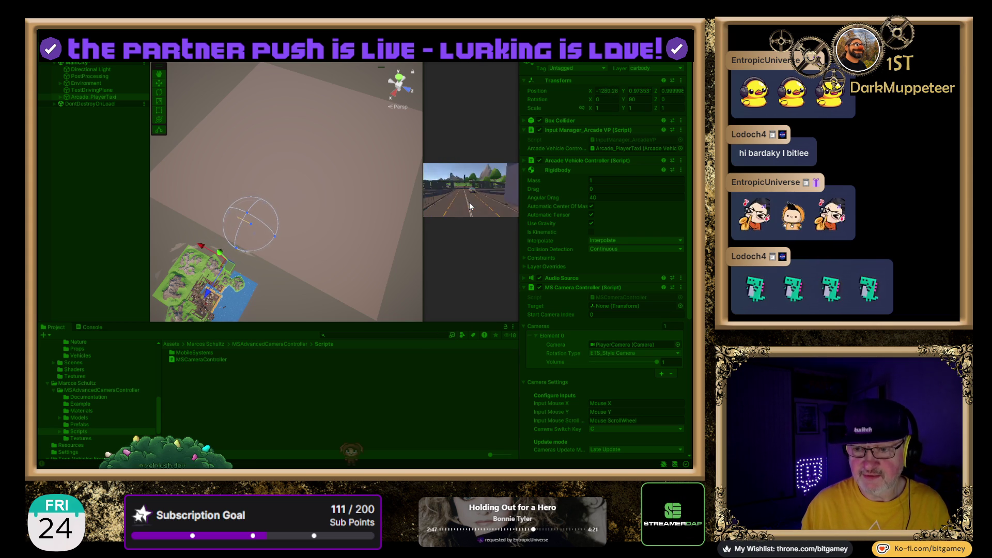
key(w)
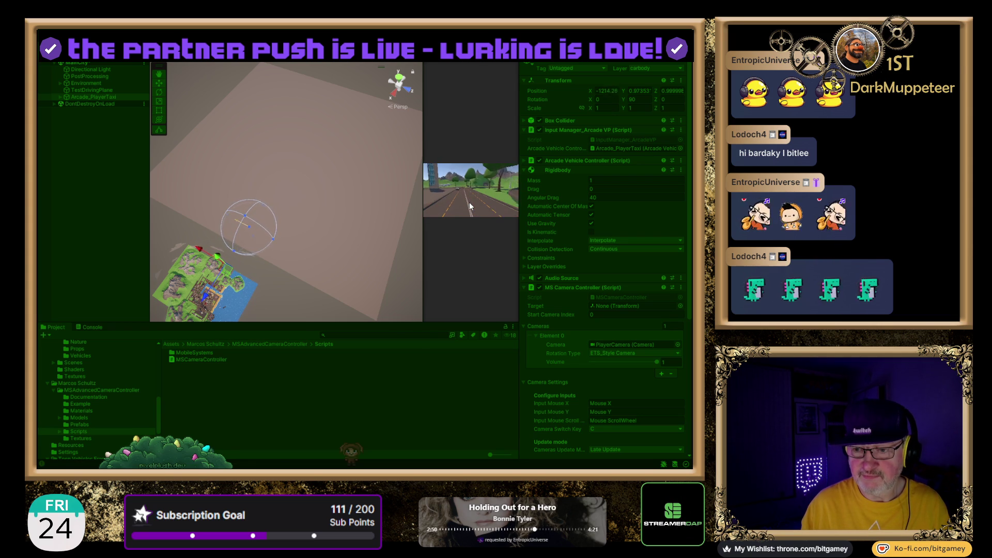
key(d)
key(d)
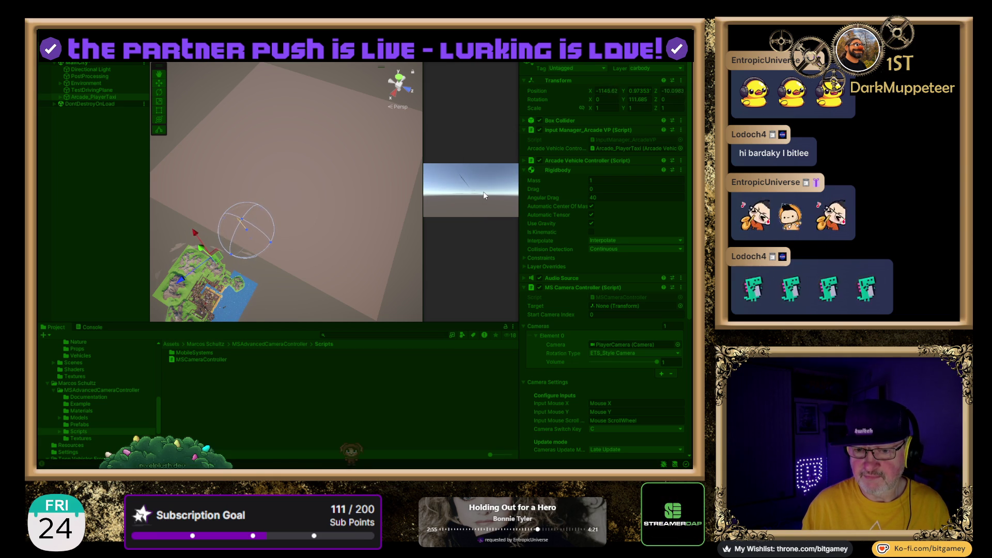
key(d)
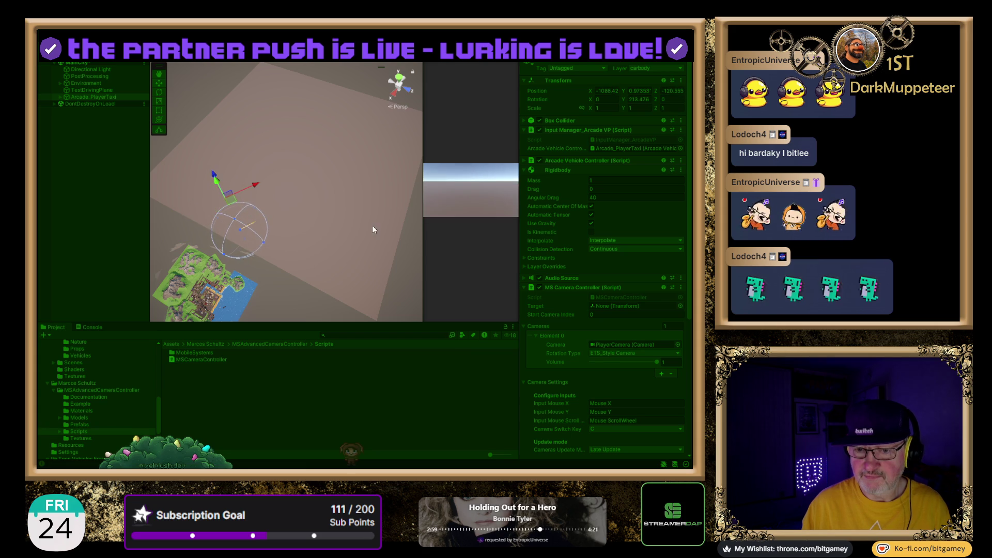
click(407, 89)
click(407, 90)
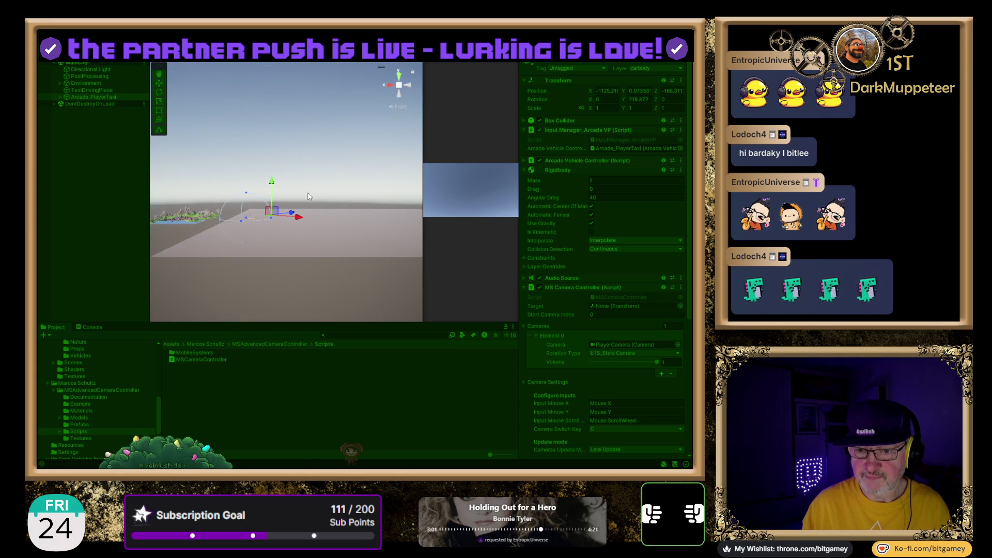
- Inspect TestDrivingPlane, Arcade_PlayerTaxi and the DontDestroyOnLoad contents, then stop play mode
drag(328, 155, 347, 178)
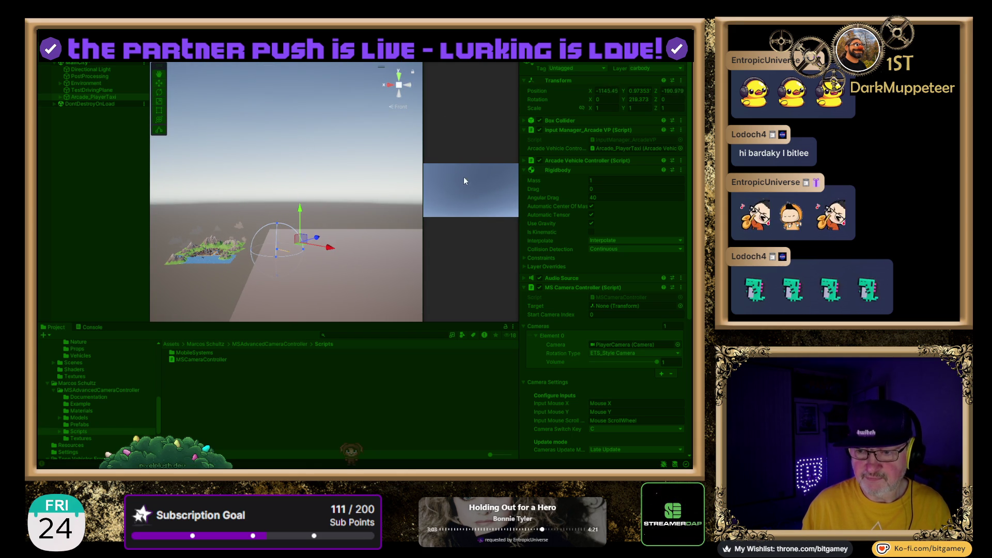
click(91, 89)
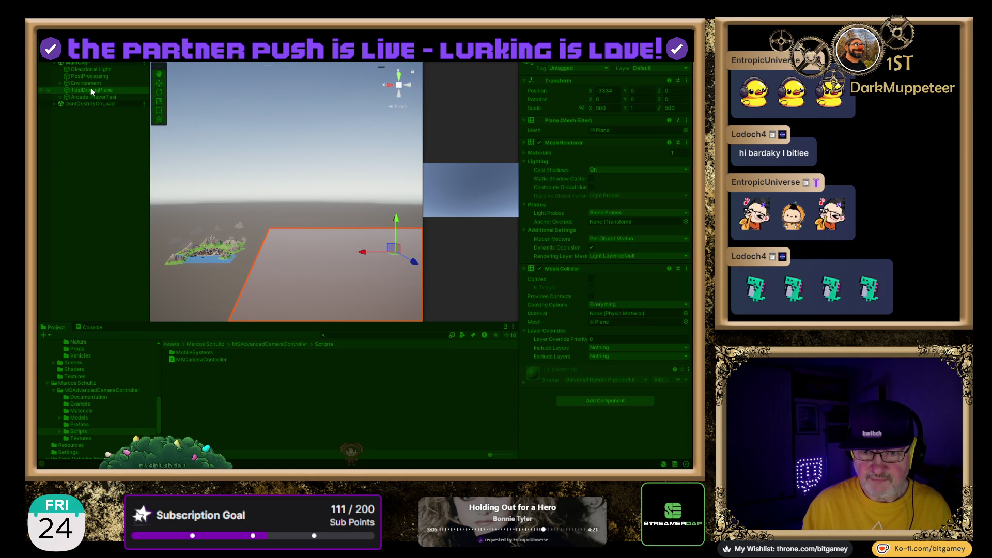
click(94, 97)
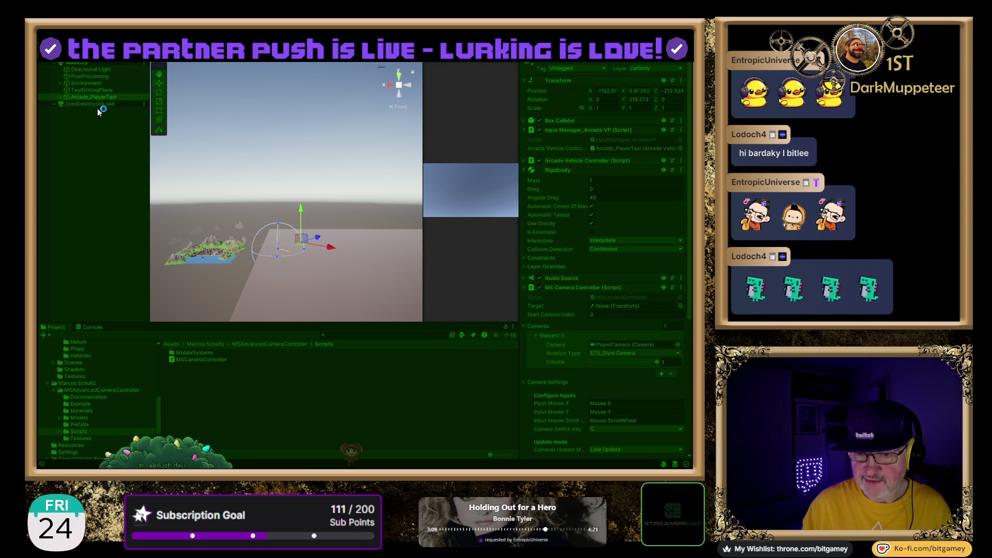
click(56, 104)
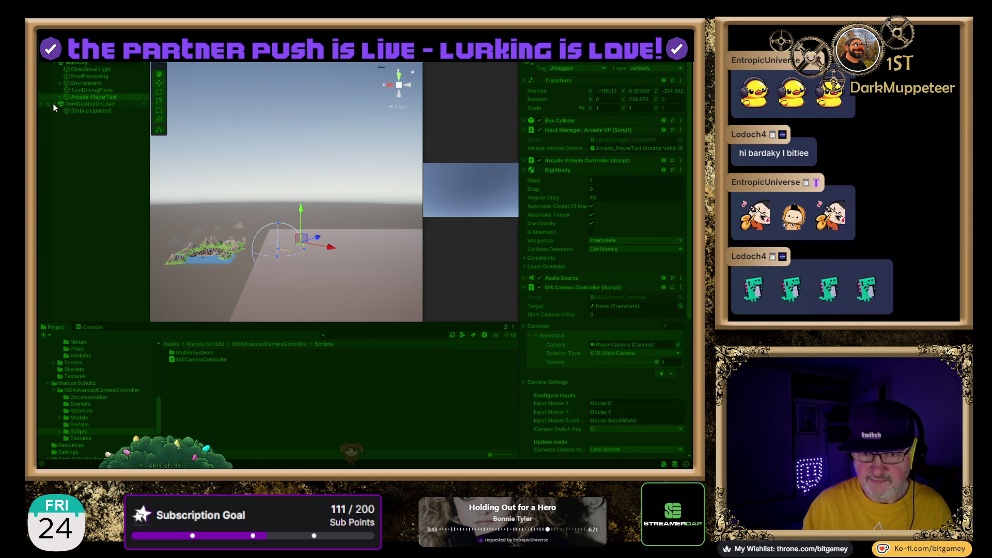
click(54, 104)
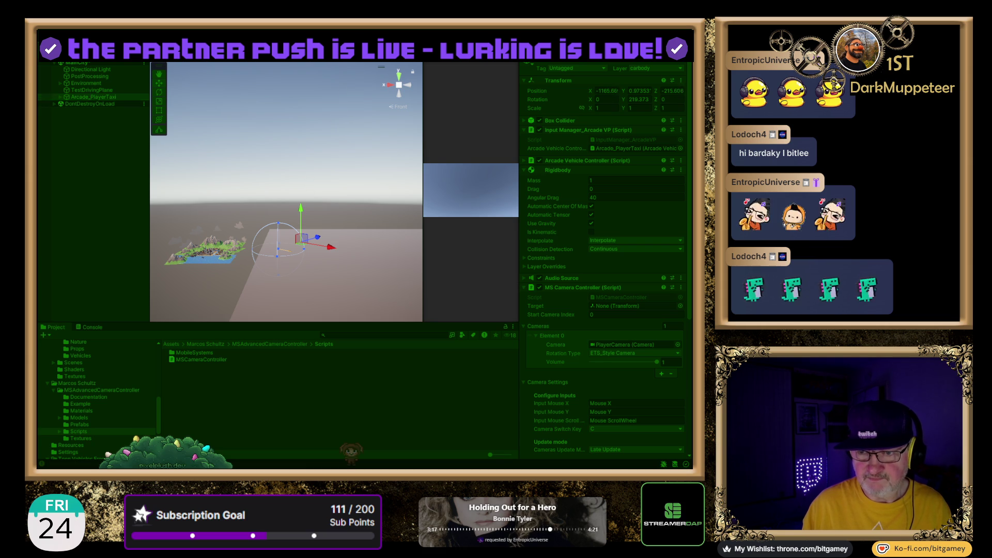
key(ctrl+p)
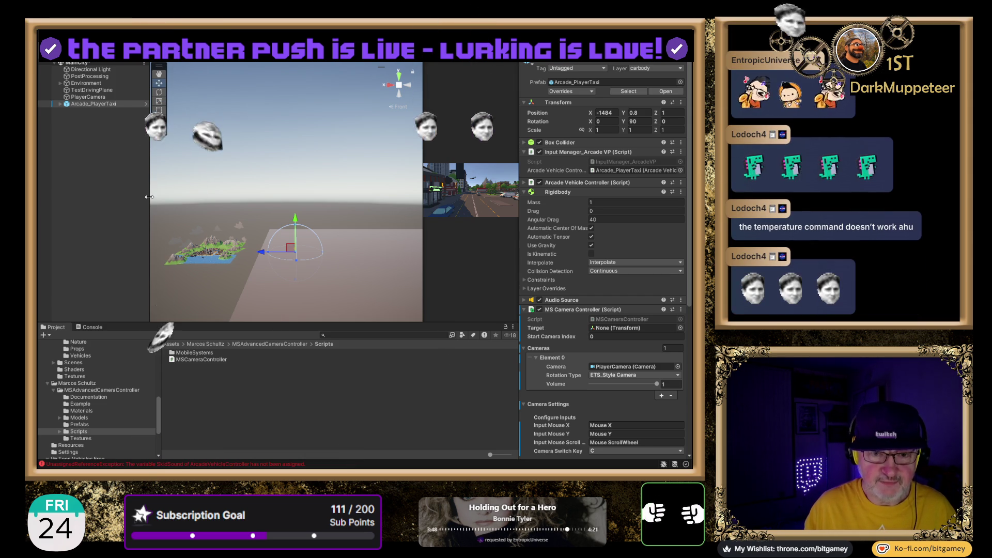
- Review the unassigned SkidSound reference error in the Console, then clear the log
click(118, 219)
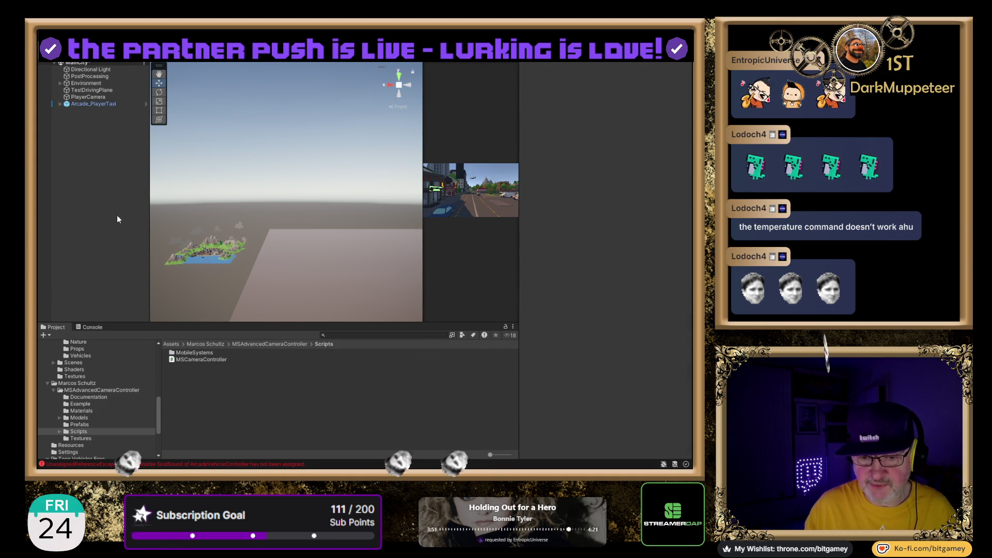
click(94, 329)
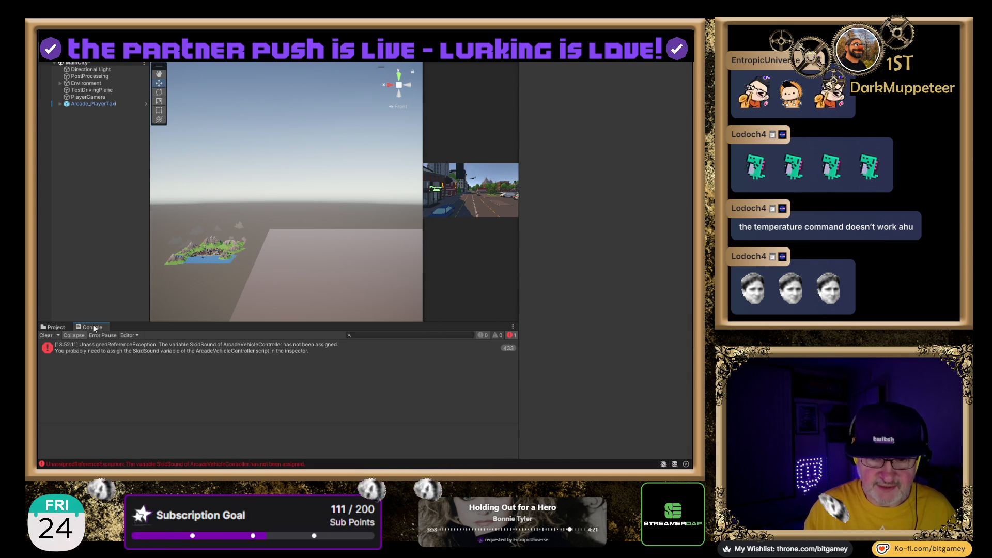
click(259, 346)
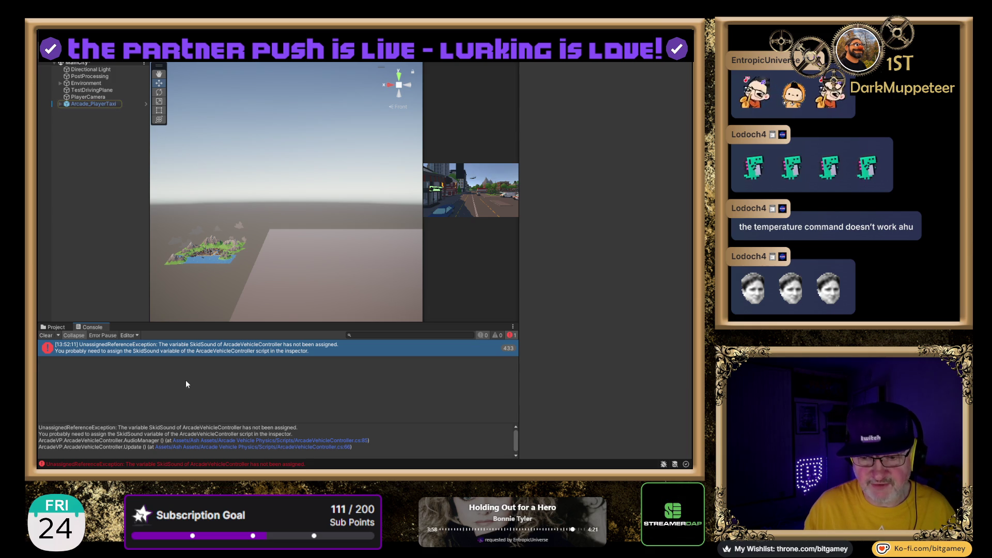
click(46, 335)
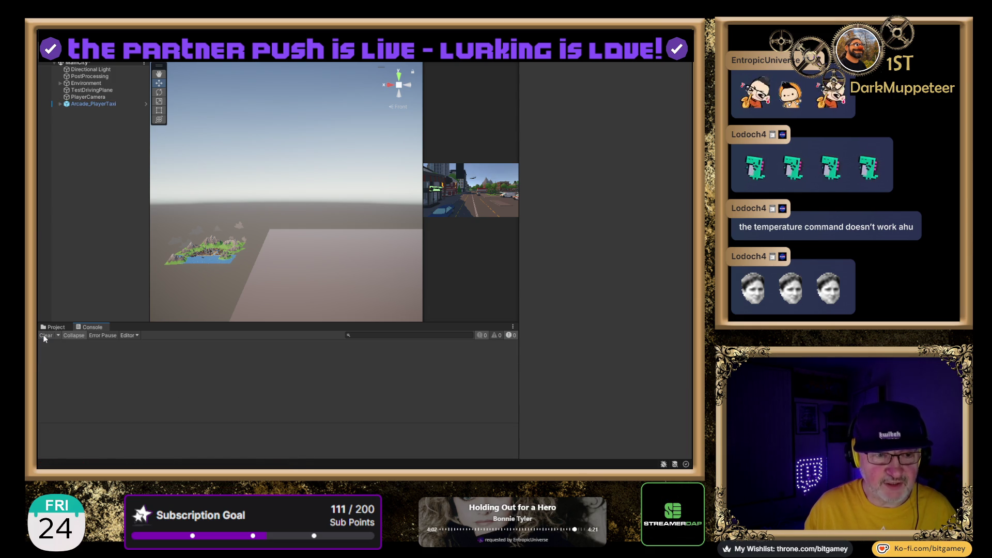